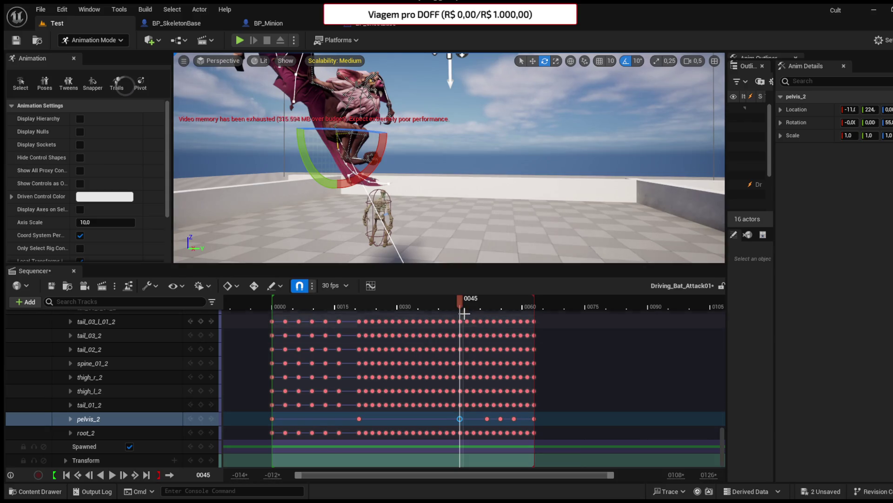
Key pelvis_2 at frame 47 and rotate the pelvis about 70 degrees.
{"action": "left_click_drag", "start_coordinate": [462, 306], "coordinate": [471, 306]}
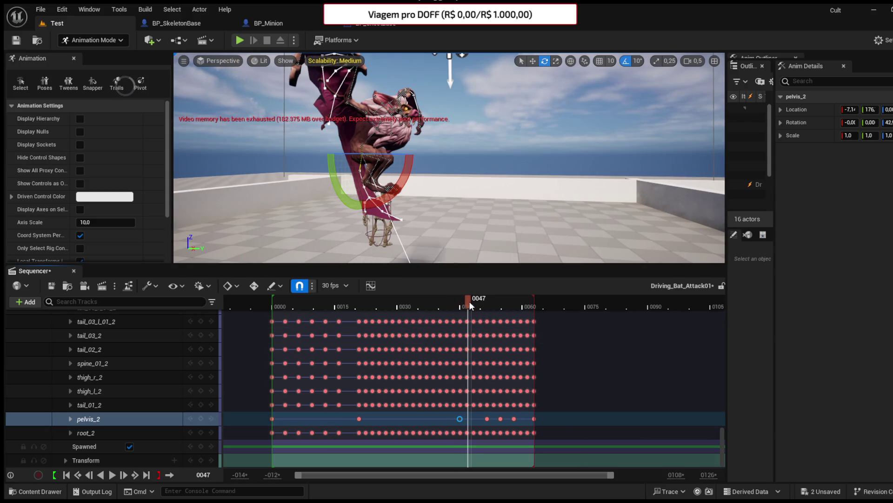
{"action": "left_click", "coordinate": [201, 419]}
{"action": "left_click", "coordinate": [469, 418]}
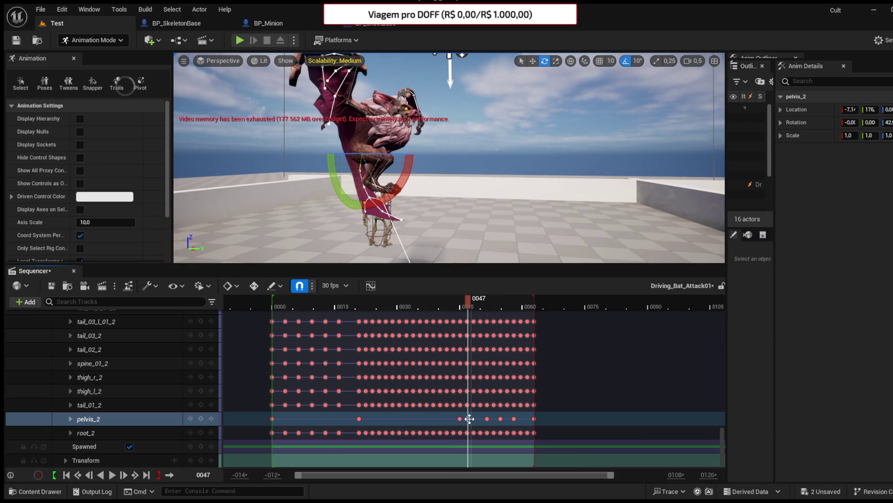
{"action": "mouse_move", "coordinate": [387, 156]}
{"action": "left_mouse_down"}
{"action": "mouse_move", "coordinate": [413, 133]}
{"action": "mouse_move", "coordinate": [421, 184]}
{"action": "left_mouse_up"}
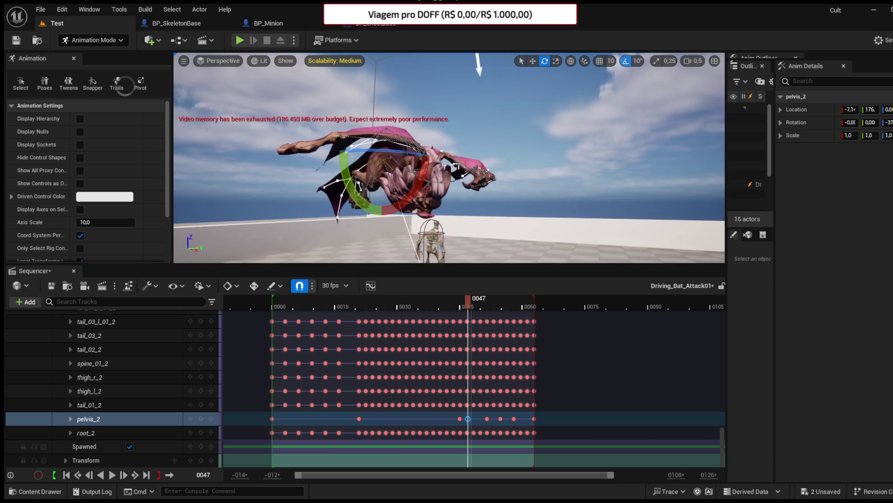
Rotate the head_2 control by -60 degrees and key it at frame 46.
{"action": "left_click", "coordinate": [423, 182]}
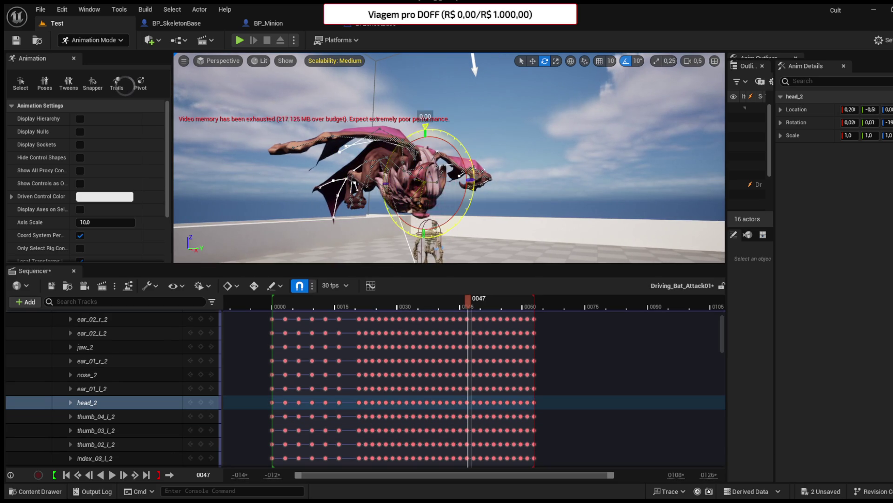
{"action": "left_click_drag", "start_coordinate": [400, 139], "coordinate": [402, 142]}
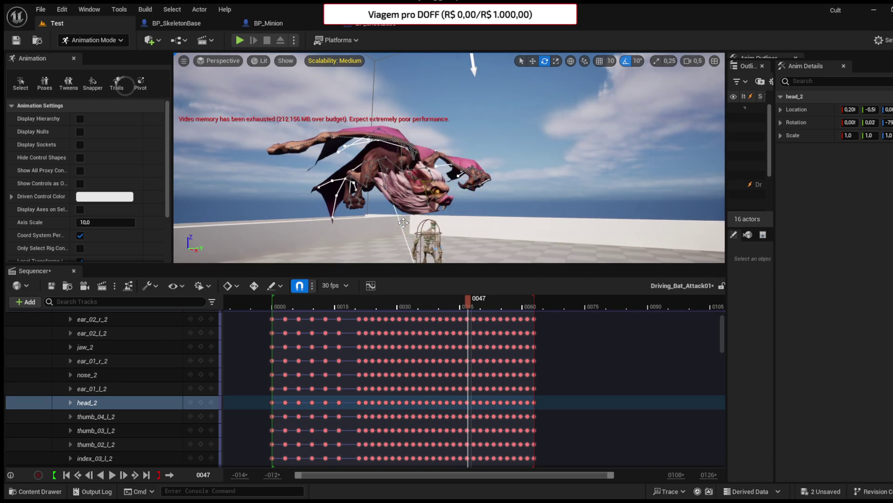
{"action": "left_click_drag", "start_coordinate": [418, 186], "coordinate": [456, 180]}
{"action": "scroll", "coordinate": [155, 379], "scroll_direction": "up", "scroll_amount": 3}
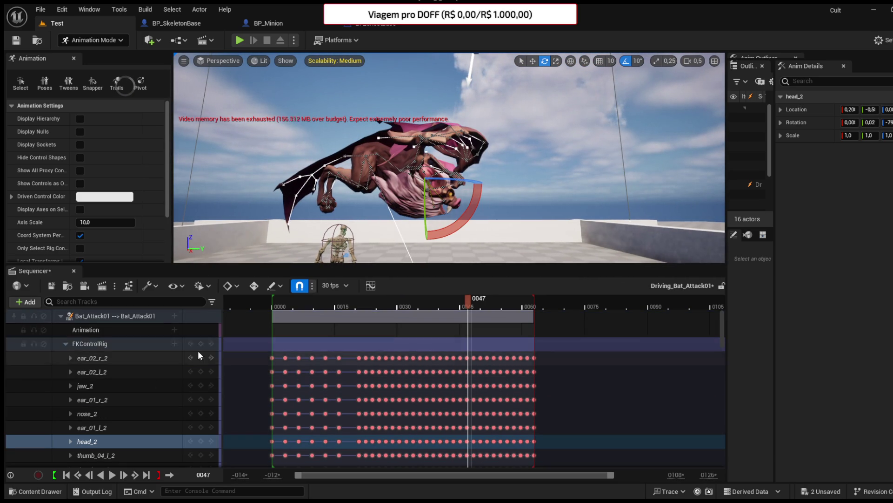
{"action": "left_click", "coordinate": [467, 440]}
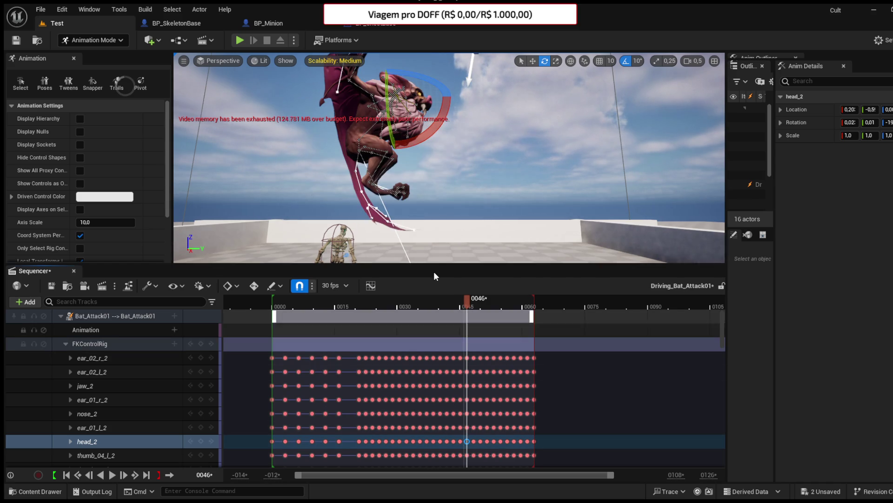
{"action": "scroll", "coordinate": [450, 381], "scroll_direction": "down", "scroll_amount": 10}
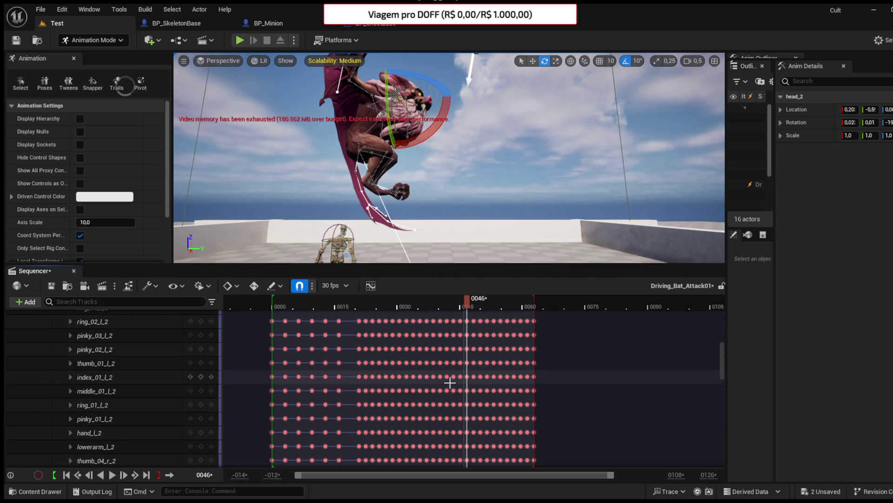
{"action": "scroll", "coordinate": [450, 381], "scroll_direction": "down", "scroll_amount": 5}
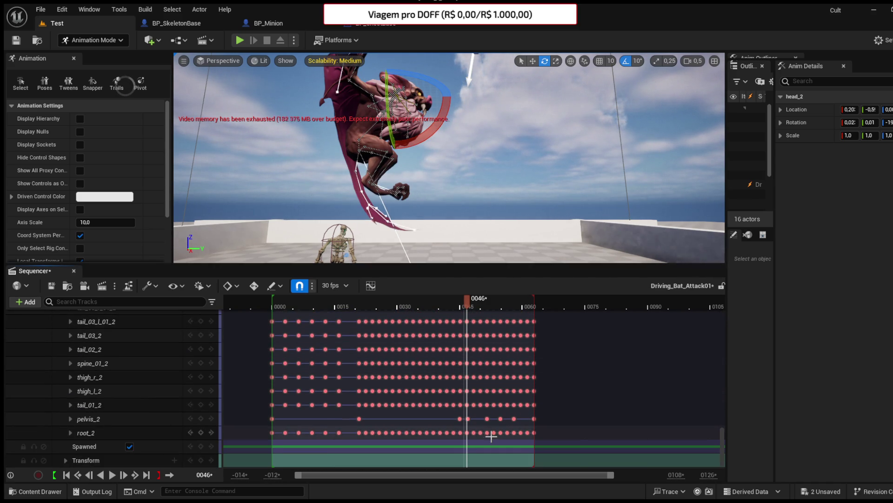
{"action": "scroll", "coordinate": [472, 421], "scroll_direction": "up", "scroll_amount": 10, "text": "ctrl"}
{"action": "mouse_move", "coordinate": [482, 419]}
{"action": "left_mouse_down"}
{"action": "mouse_move", "coordinate": [468, 416]}
{"action": "mouse_move", "coordinate": [485, 419]}
{"action": "left_mouse_up"}
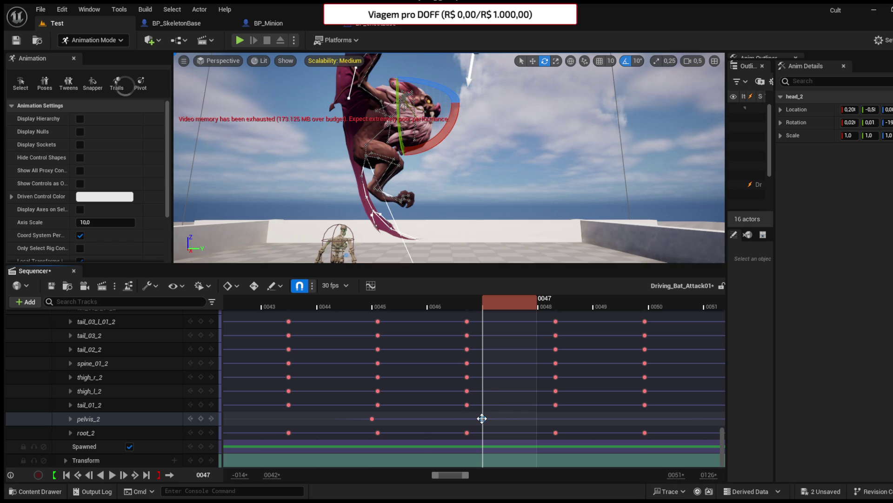
At frame 46, rotate the pelvis 90 degrees and key the new pose.
{"action": "left_click", "coordinate": [476, 302]}
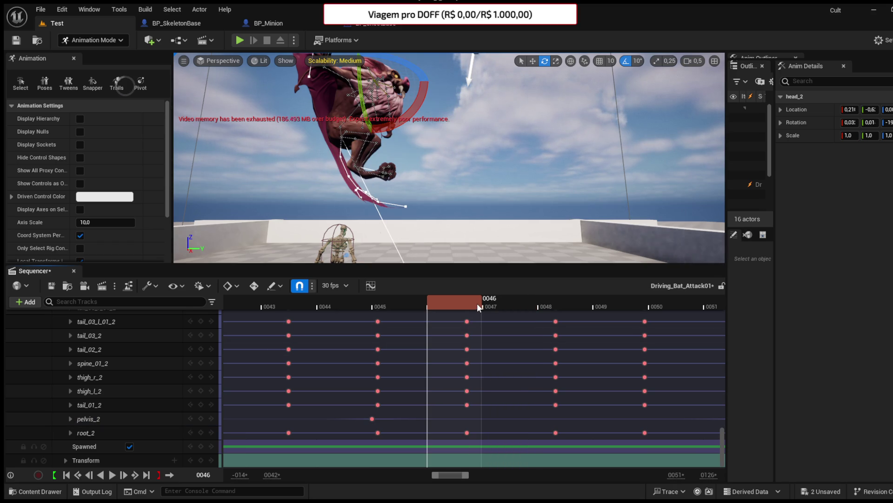
{"action": "left_click", "coordinate": [466, 404]}
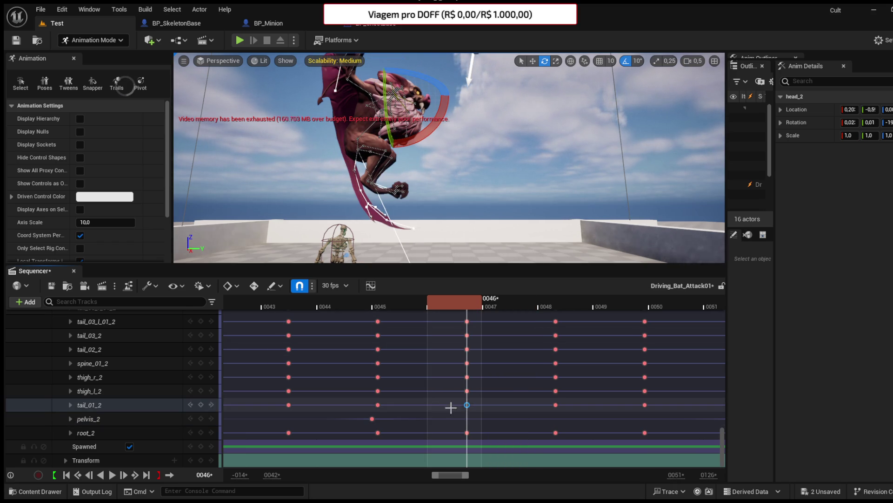
{"action": "left_click", "coordinate": [363, 152]}
{"action": "left_click_drag", "start_coordinate": [408, 162], "coordinate": [397, 121]}
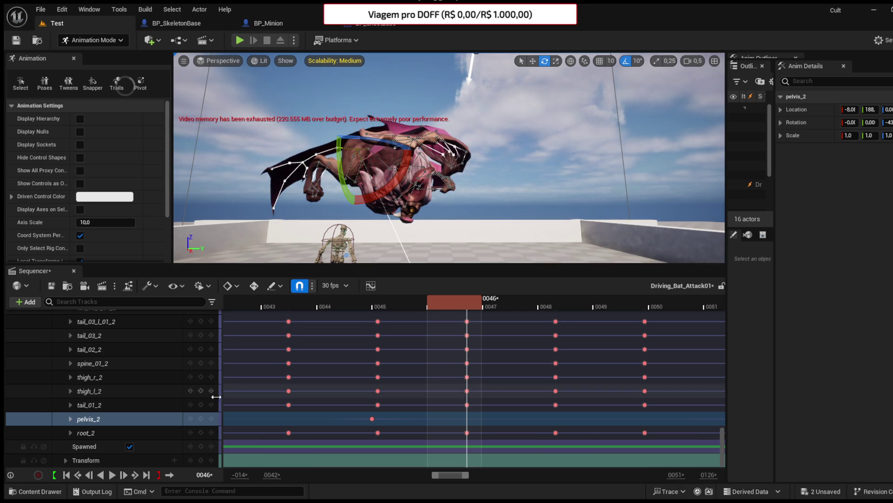
{"action": "left_click", "coordinate": [203, 416]}
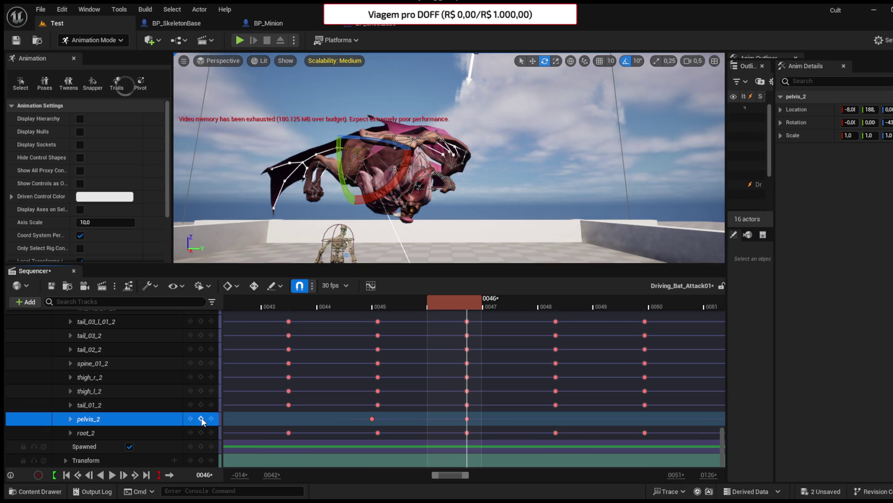
Rotate neck_01_2 by -60 degrees and shift its key two frames later.
{"action": "left_click", "coordinate": [412, 186]}
{"action": "left_click_drag", "start_coordinate": [428, 214], "coordinate": [358, 145]}
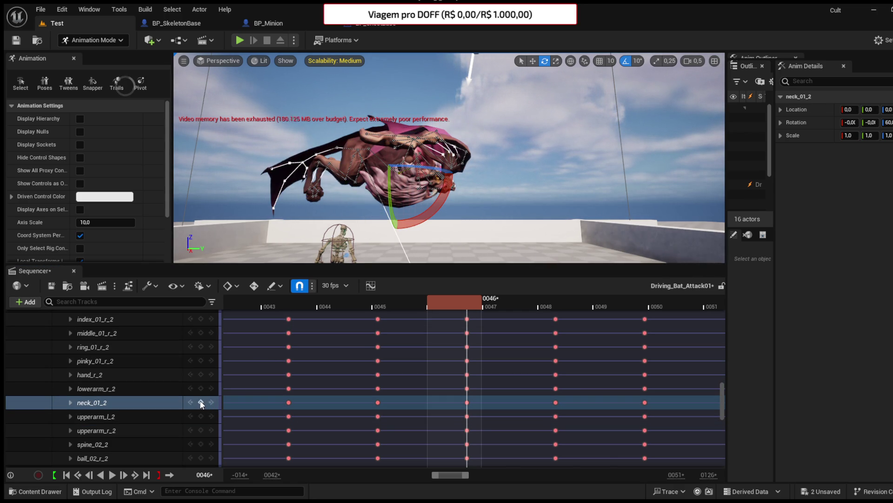
{"action": "left_click", "coordinate": [201, 403]}
{"action": "left_click", "coordinate": [378, 403]}
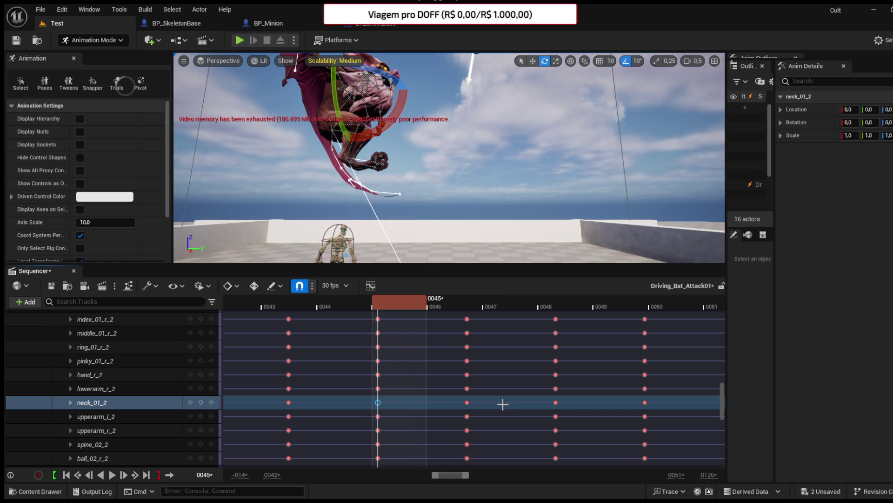
{"action": "left_click", "coordinate": [554, 403]}
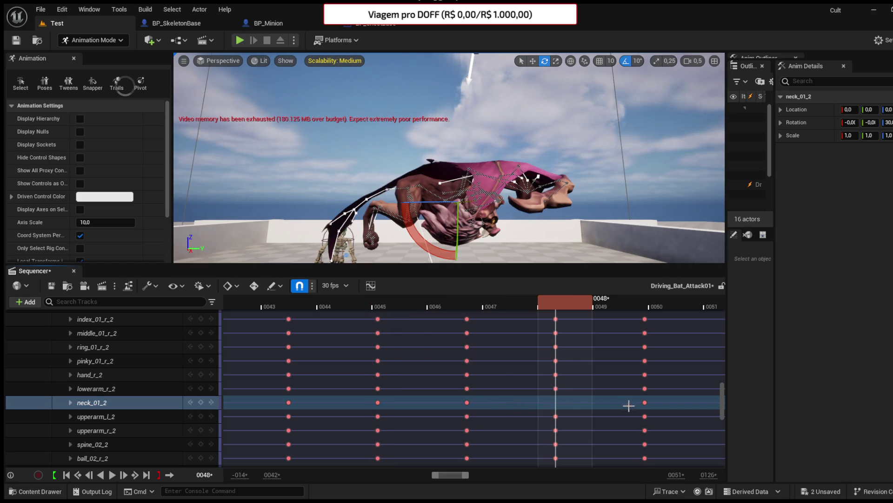
{"action": "left_click", "coordinate": [645, 401]}
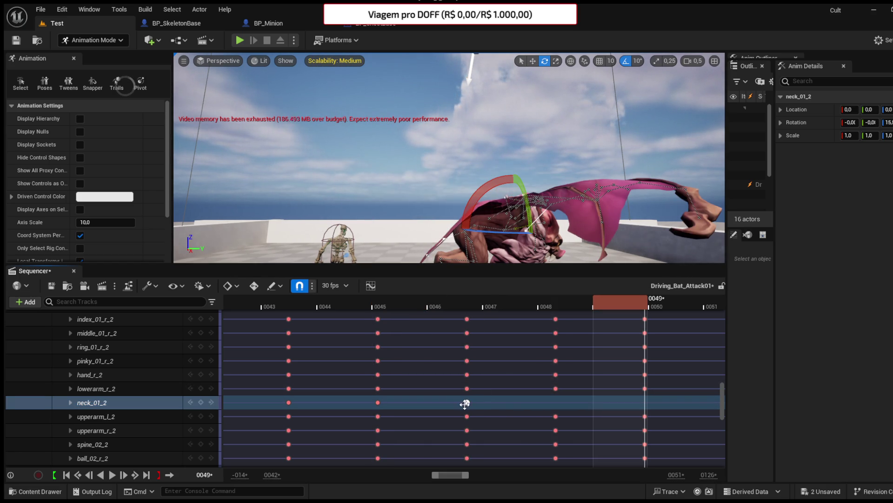
{"action": "mouse_move", "coordinate": [465, 404]}
{"action": "left_mouse_down"}
{"action": "mouse_move", "coordinate": [632, 401]}
{"action": "mouse_move", "coordinate": [465, 401]}
{"action": "mouse_move", "coordinate": [567, 395]}
{"action": "mouse_move", "coordinate": [464, 399]}
{"action": "mouse_move", "coordinate": [482, 394]}
{"action": "left_mouse_up"}
Zoom the timeline out and scrub the animation to settle on frame 47.
{"action": "scroll", "coordinate": [489, 382], "scroll_direction": "down", "scroll_amount": 3}
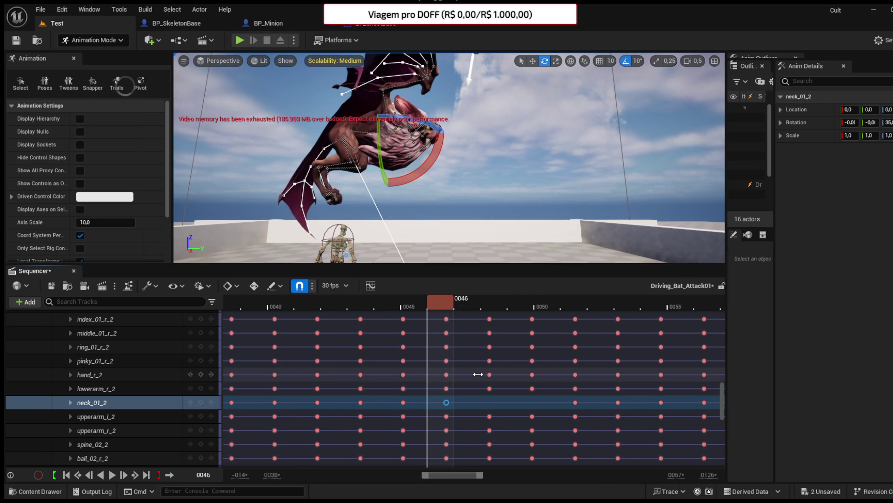
{"action": "left_click_drag", "start_coordinate": [432, 304], "coordinate": [494, 308]}
{"action": "mouse_move", "coordinate": [434, 302]}
{"action": "left_mouse_down"}
{"action": "mouse_move", "coordinate": [346, 303]}
{"action": "mouse_move", "coordinate": [566, 312]}
{"action": "mouse_move", "coordinate": [375, 316]}
{"action": "left_mouse_up"}
{"action": "scroll", "coordinate": [411, 364], "scroll_direction": "down", "scroll_amount": 5, "text": "ctrl"}
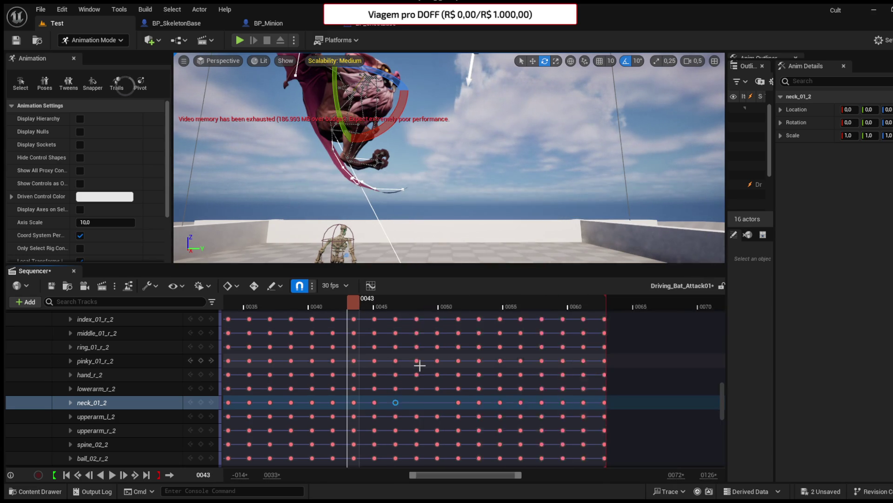
{"action": "scroll", "coordinate": [412, 363], "scroll_direction": "down", "scroll_amount": 3}
{"action": "scroll", "coordinate": [411, 364], "scroll_direction": "down", "scroll_amount": 5}
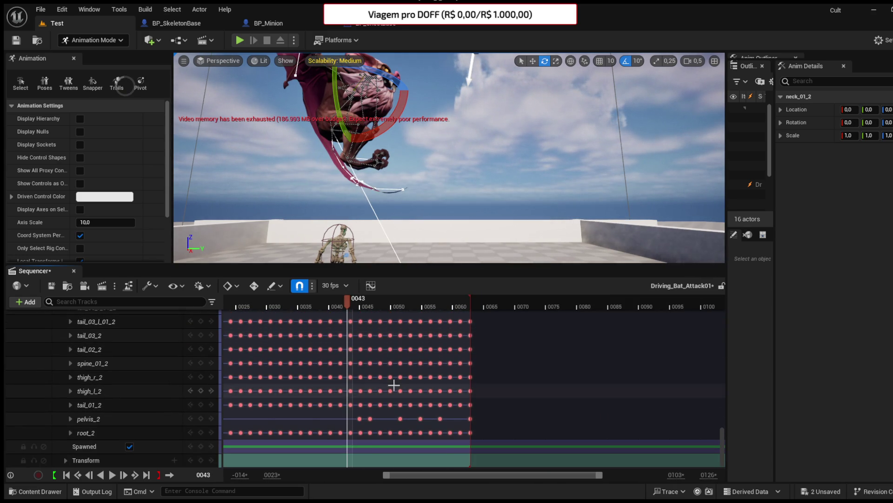
Play back, return to frame 51, and tilt the root_2 control 10 degrees.
{"action": "key", "text": "space"}
{"action": "left_click_drag", "start_coordinate": [328, 306], "coordinate": [403, 308]}
{"action": "left_click", "coordinate": [400, 418]}
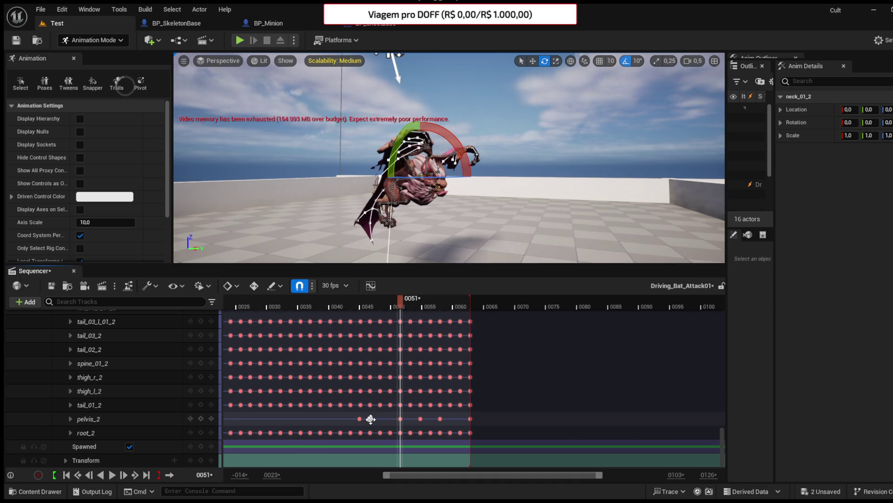
{"action": "left_click", "coordinate": [393, 187]}
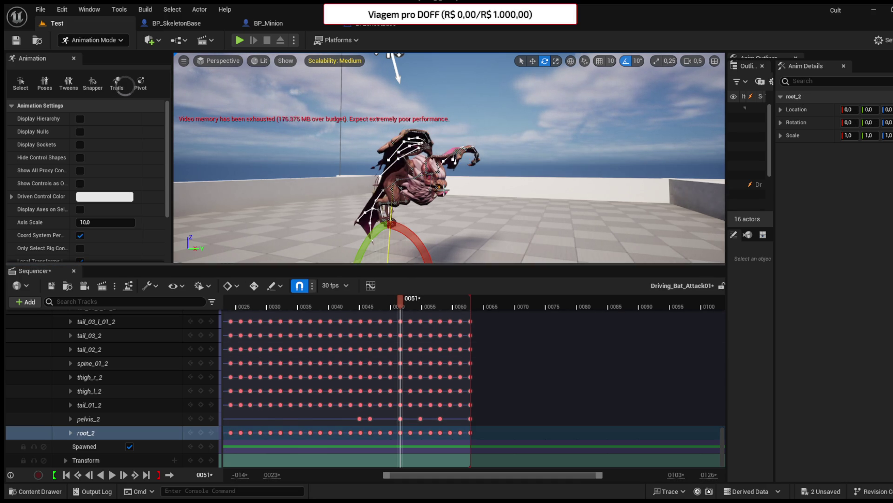
{"action": "left_click_drag", "start_coordinate": [361, 196], "coordinate": [367, 195]}
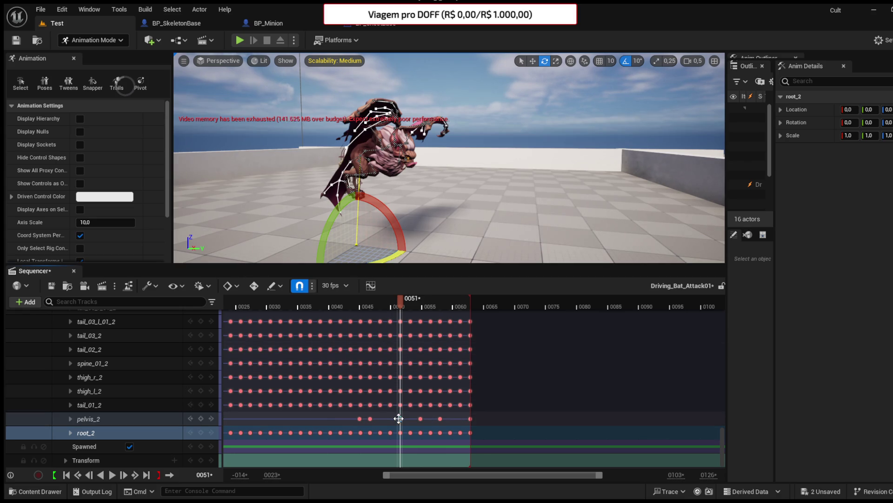
{"action": "left_click", "coordinate": [366, 158]}
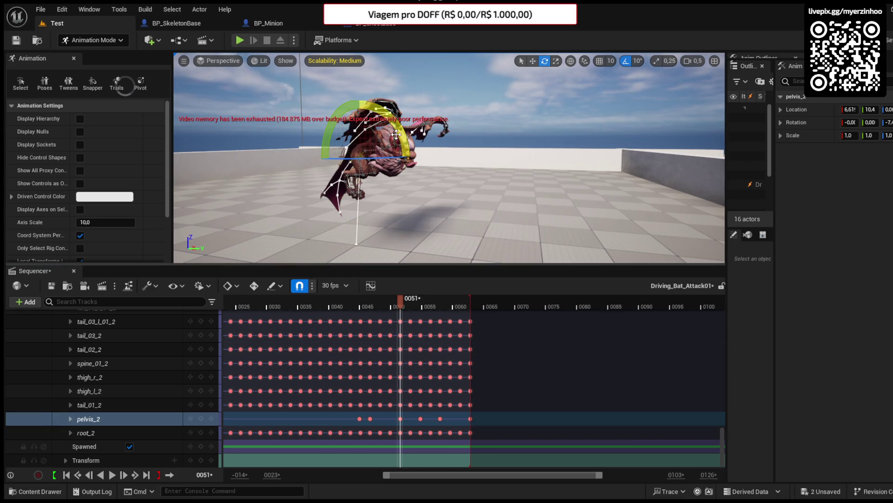
Select the hand controls and rotate hand_l_2 to lower the left wing.
{"action": "left_click_drag", "start_coordinate": [449, 186], "coordinate": [449, 174]}
{"action": "left_click", "coordinate": [438, 186]}
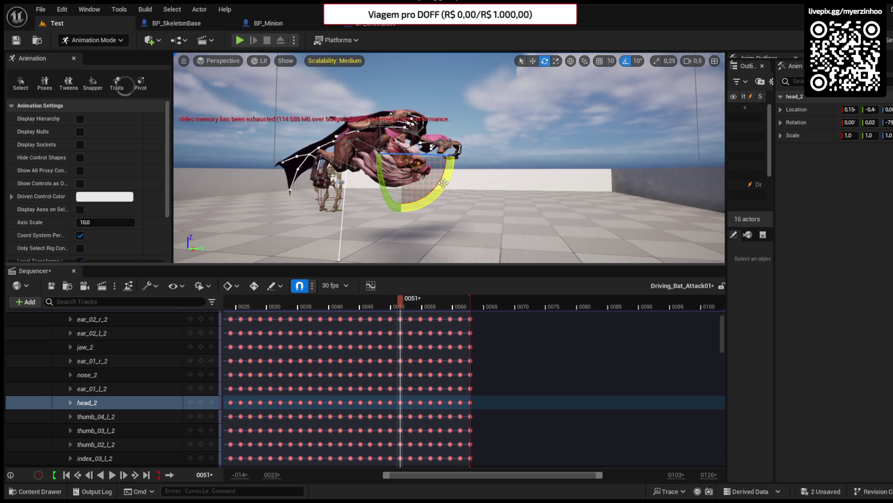
{"action": "mouse_move", "coordinate": [376, 167]}
{"action": "left_mouse_down"}
{"action": "mouse_move", "coordinate": [414, 202]}
{"action": "mouse_move", "coordinate": [347, 179]}
{"action": "mouse_move", "coordinate": [345, 191]}
{"action": "left_mouse_up"}
{"action": "left_click", "coordinate": [369, 178]}
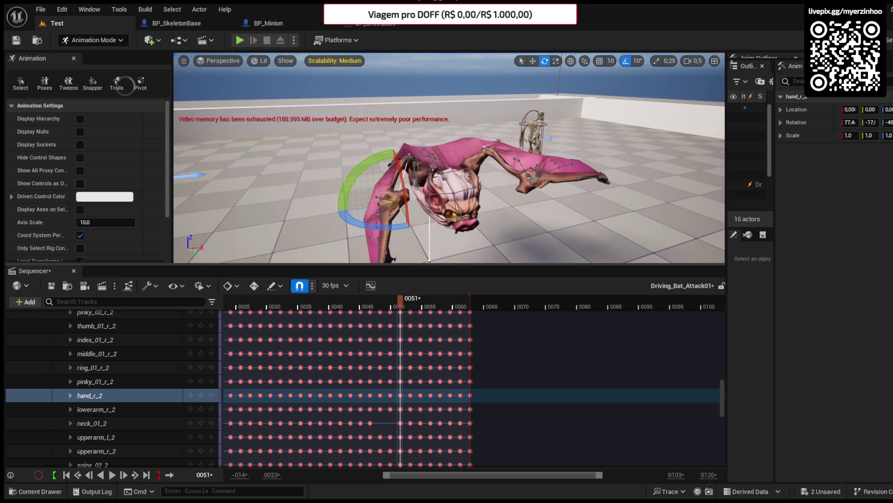
{"action": "left_click", "coordinate": [531, 178]}
{"action": "mouse_move", "coordinate": [500, 139]}
{"action": "left_mouse_down"}
{"action": "mouse_move", "coordinate": [488, 166]}
{"action": "mouse_move", "coordinate": [400, 170]}
{"action": "mouse_move", "coordinate": [434, 169]}
{"action": "left_mouse_up"}
Frame the left and right calf controls, then select the tail_02_2 control.
{"action": "left_click", "coordinate": [445, 178]}
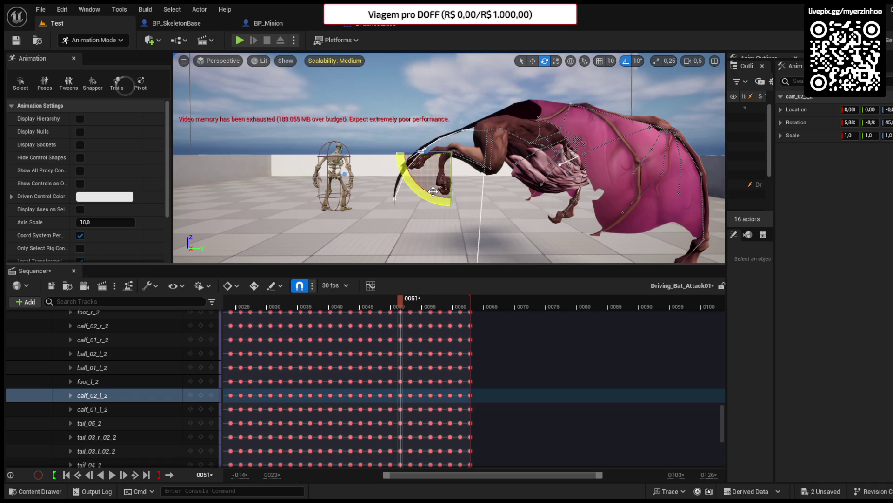
{"action": "key", "text": "f"}
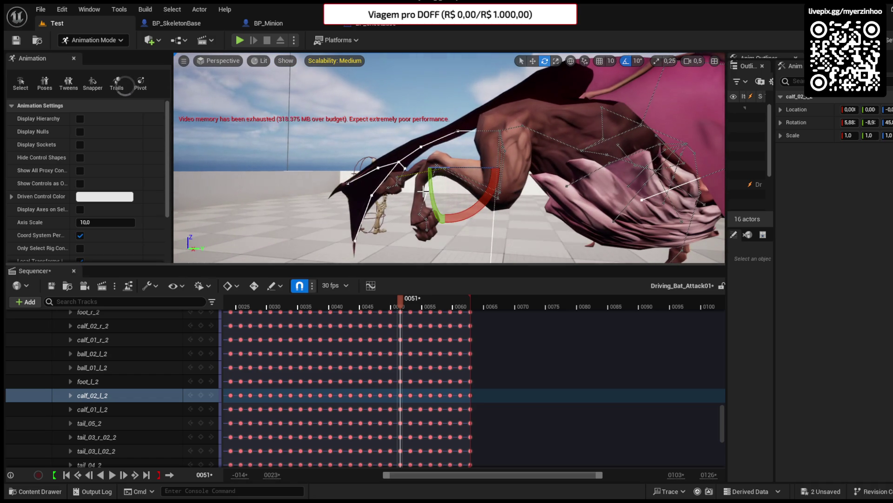
{"action": "left_click", "coordinate": [442, 204]}
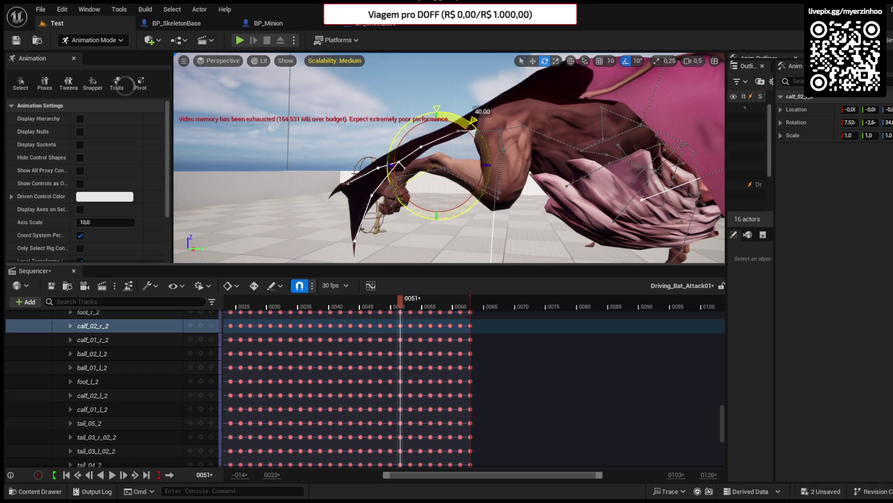
{"action": "key", "text": "f"}
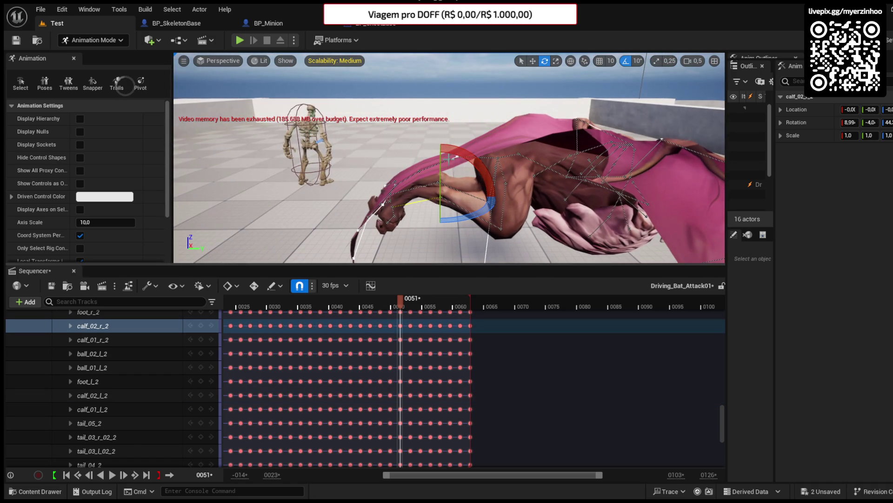
{"action": "left_click", "coordinate": [448, 159]}
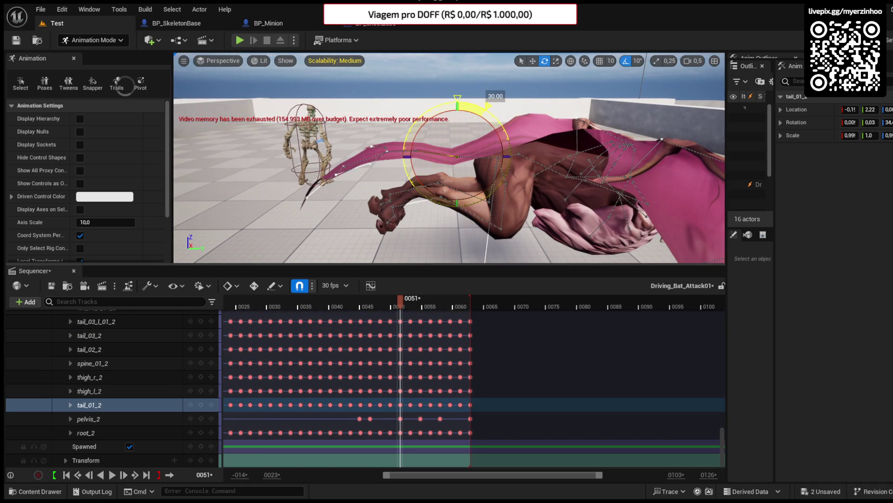
{"action": "left_click", "coordinate": [389, 151]}
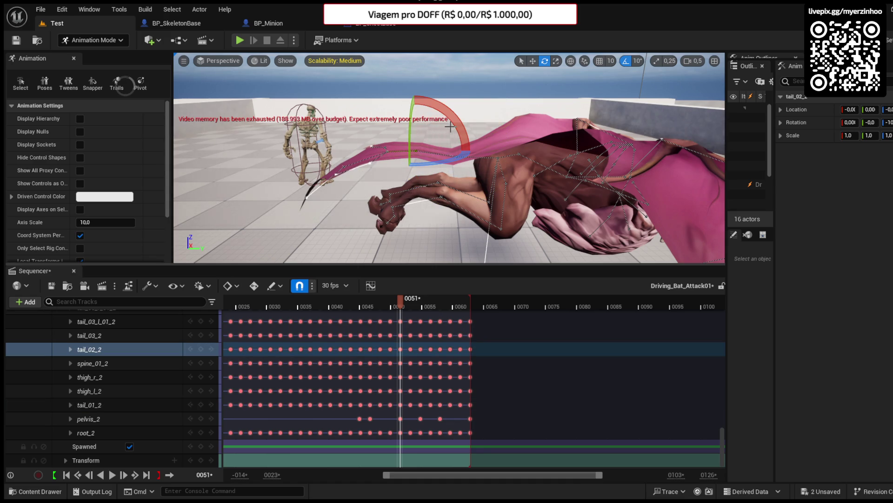
{"action": "left_click", "coordinate": [400, 150]}
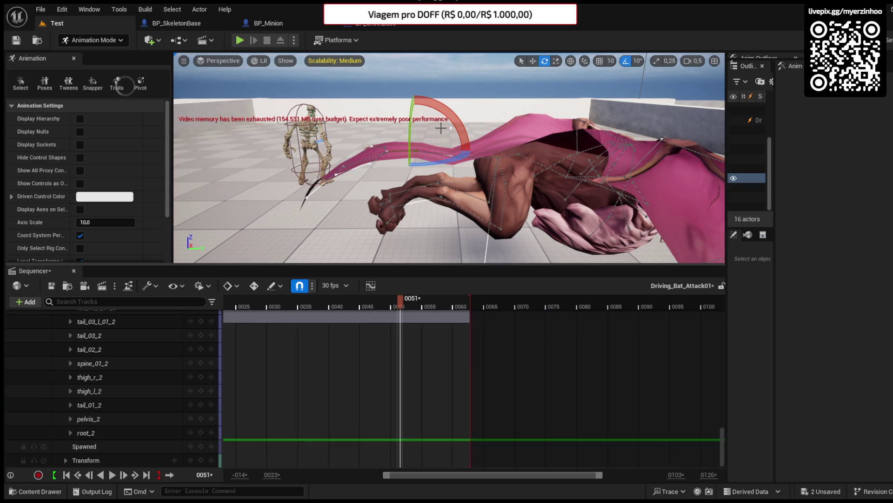
{"action": "left_click", "coordinate": [395, 151]}
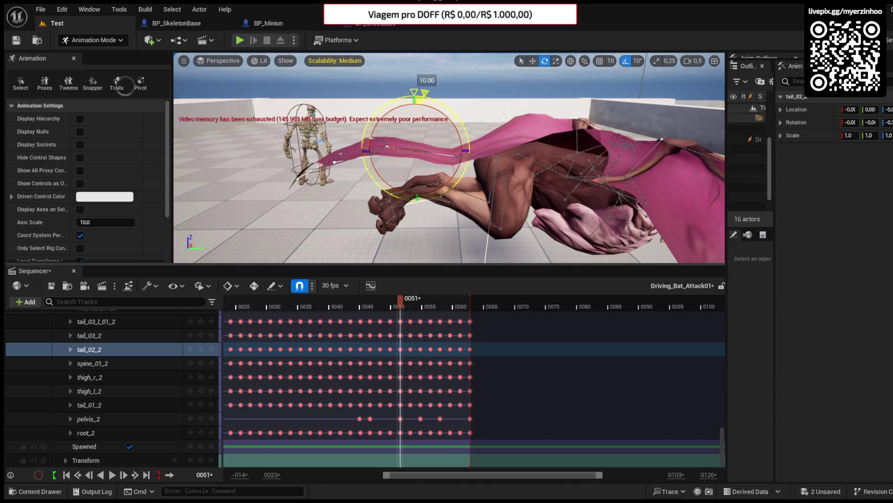
Move pelvis_2 sideways along Y to about location 117, -151.
{"action": "left_click_drag", "start_coordinate": [447, 158], "coordinate": [516, 162]}
{"action": "mouse_move", "coordinate": [373, 136]}
{"action": "left_mouse_down"}
{"action": "mouse_move", "coordinate": [412, 138]}
{"action": "mouse_move", "coordinate": [373, 136]}
{"action": "left_mouse_up"}
{"action": "left_click", "coordinate": [343, 140]}
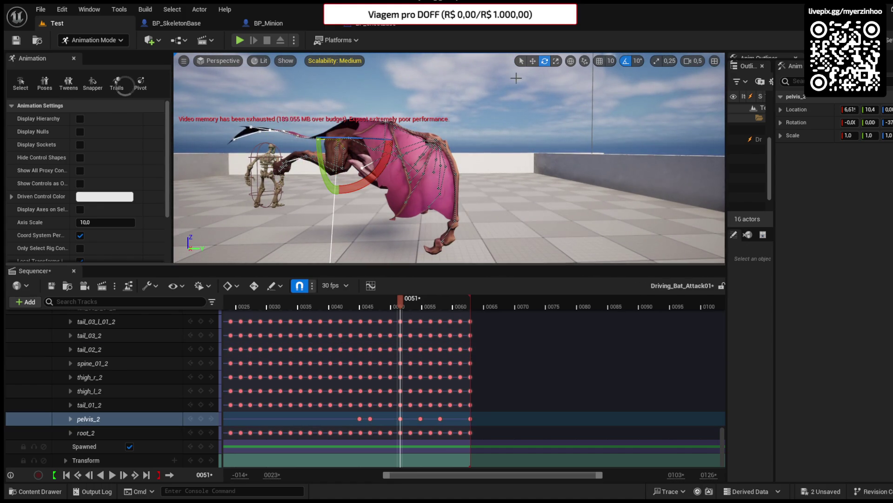
{"action": "left_click_drag", "start_coordinate": [369, 139], "coordinate": [521, 159]}
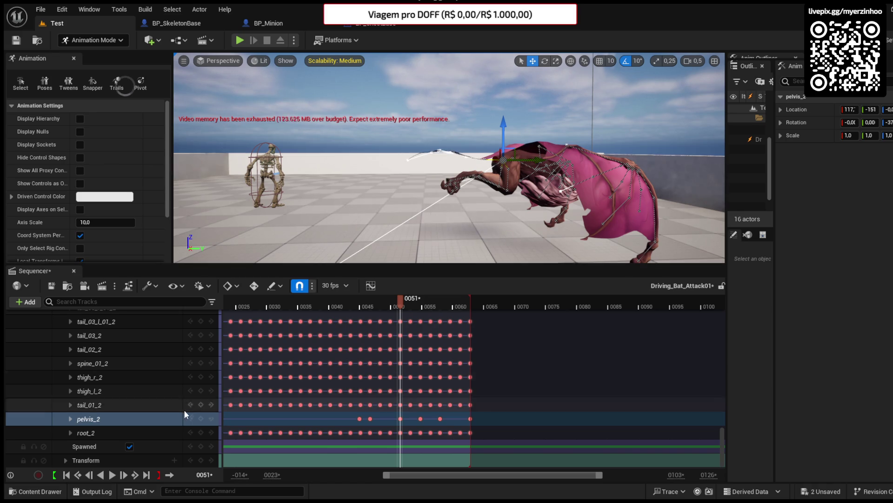
{"action": "left_click", "coordinate": [199, 419]}
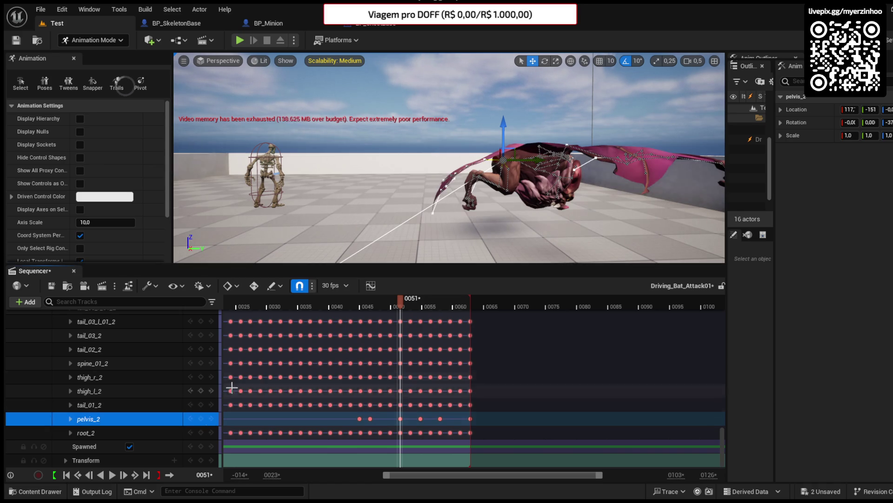
Preview the pose, then shift the pelvis_2 key from frame 54 to 57.
{"action": "left_click", "coordinate": [322, 303]}
{"action": "key", "text": "space"}
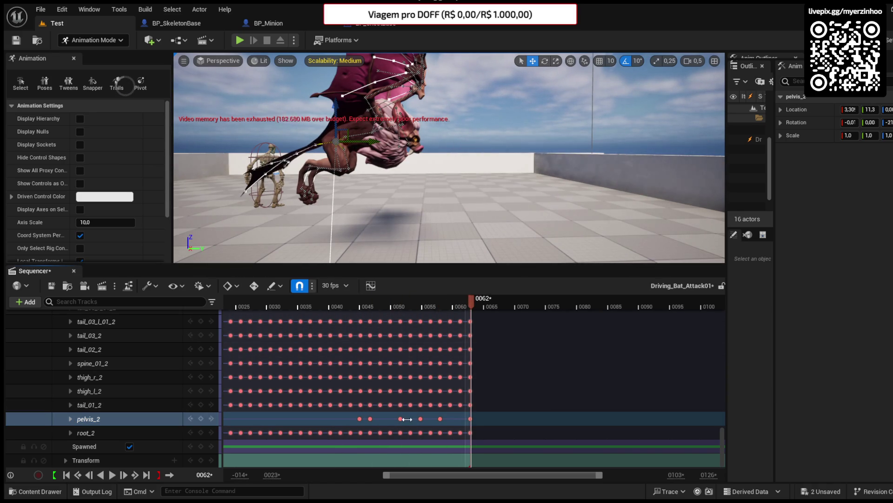
{"action": "left_click", "coordinate": [401, 419]}
{"action": "left_click", "coordinate": [420, 419]}
{"action": "left_click_drag", "start_coordinate": [421, 418], "coordinate": [439, 418]}
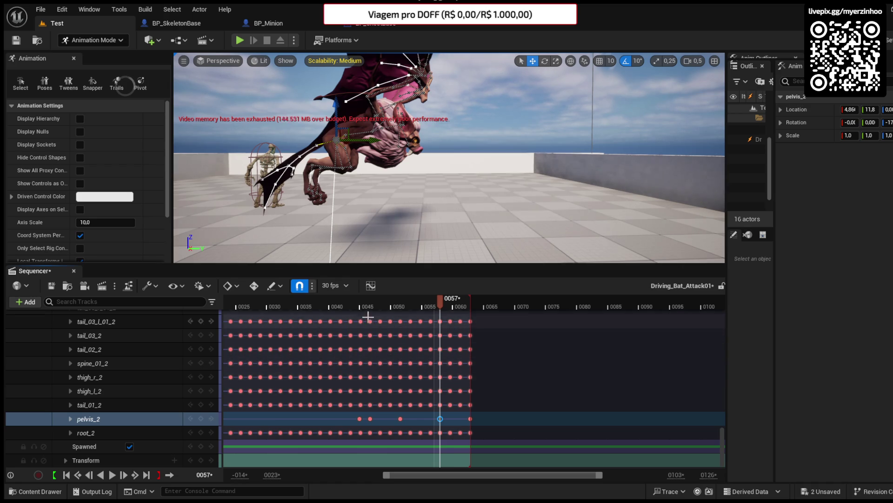
Review the timing and move the last pelvis_2 key out to frame 75.
{"action": "left_click", "coordinate": [346, 308]}
{"action": "key", "text": "space"}
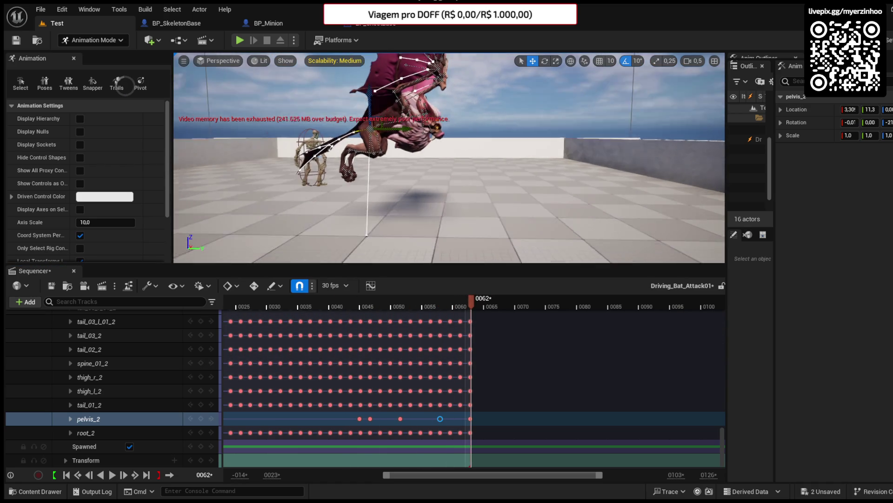
{"action": "mouse_move", "coordinate": [473, 300]}
{"action": "left_mouse_down"}
{"action": "mouse_move", "coordinate": [398, 303]}
{"action": "mouse_move", "coordinate": [439, 304]}
{"action": "left_mouse_up"}
{"action": "left_click_drag", "start_coordinate": [469, 419], "coordinate": [550, 420]}
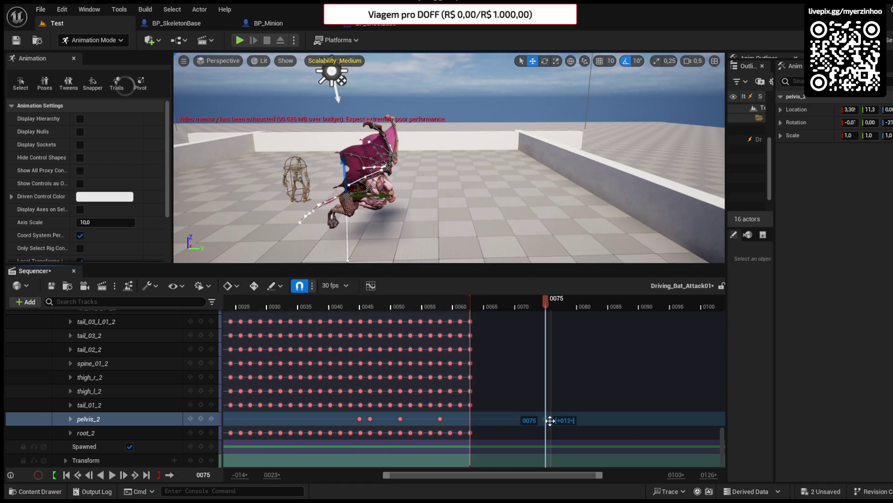
Play the animation over the extended range ending around frame 73 to check timing.
{"action": "left_click", "coordinate": [368, 304]}
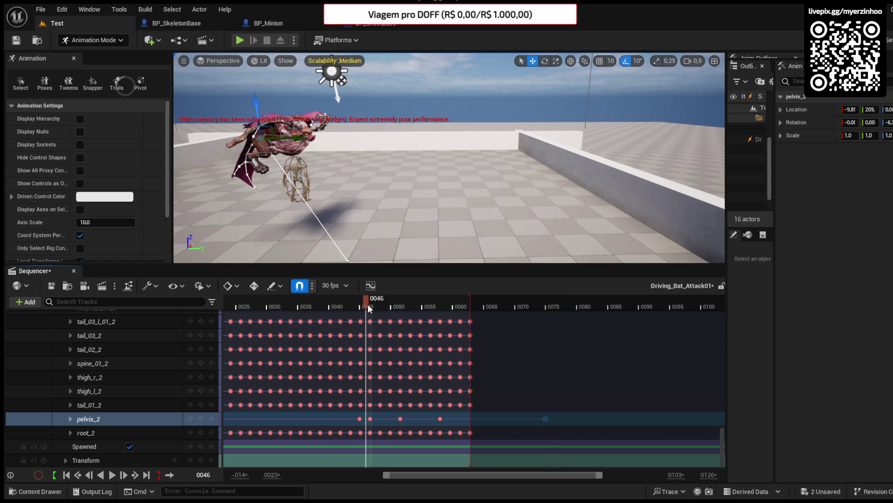
{"action": "key", "text": "space"}
{"action": "mouse_move", "coordinate": [470, 303]}
{"action": "left_mouse_down"}
{"action": "mouse_move", "coordinate": [414, 307]}
{"action": "mouse_move", "coordinate": [547, 308]}
{"action": "left_mouse_up"}
{"action": "key", "text": "space"}
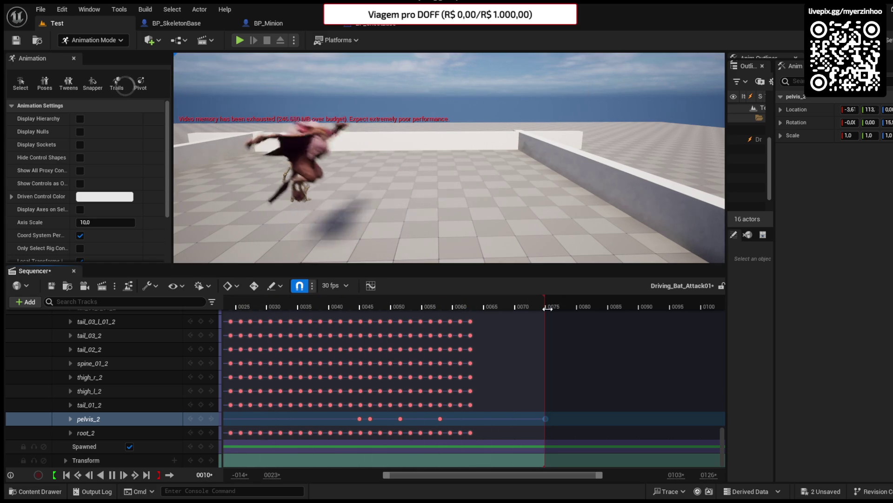
{"action": "key", "text": "space"}
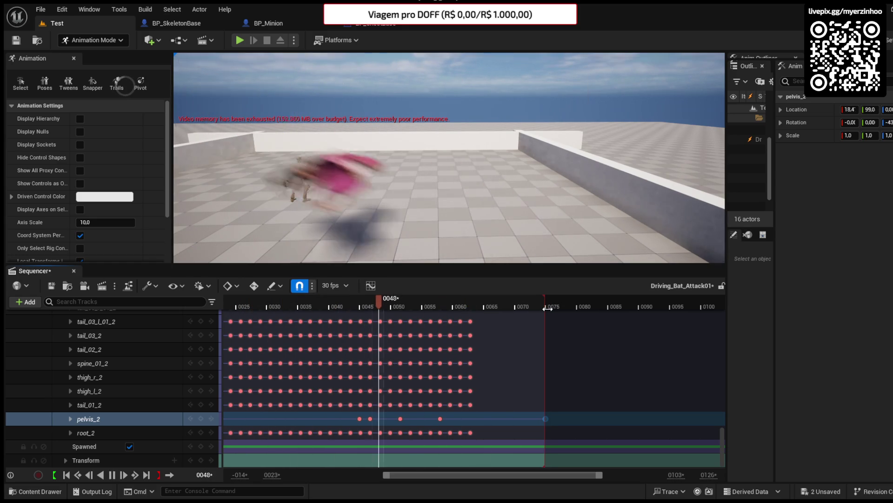
{"action": "left_click", "coordinate": [361, 419]}
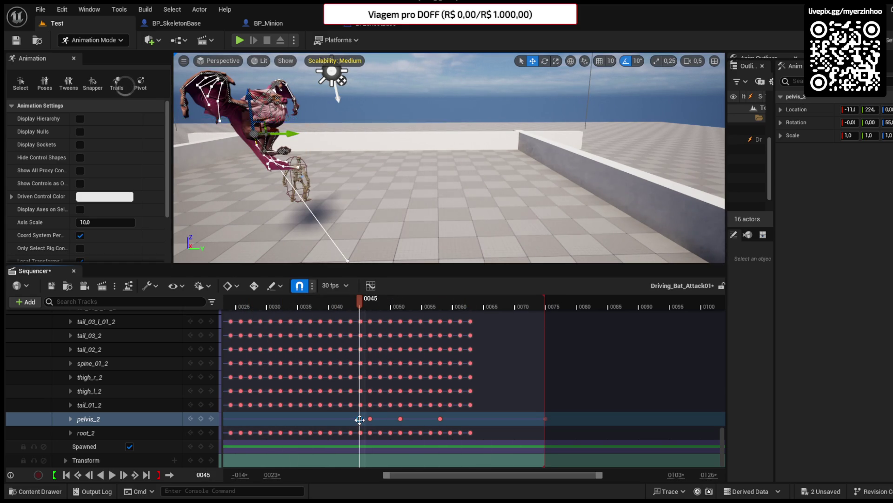
Nudge pelvis_2 keys to about frames 38 and 65, replaying to check.
{"action": "left_click_drag", "start_coordinate": [359, 420], "coordinate": [316, 419]}
{"action": "key", "text": "space"}
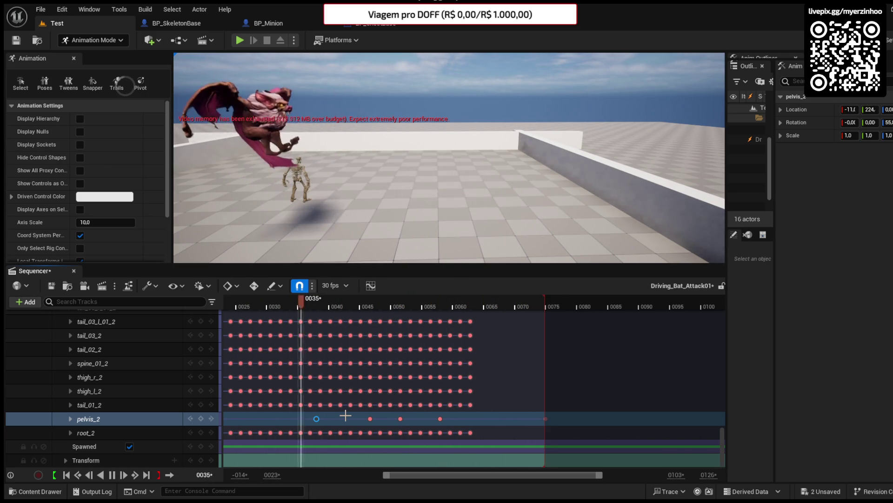
{"action": "key", "text": "space"}
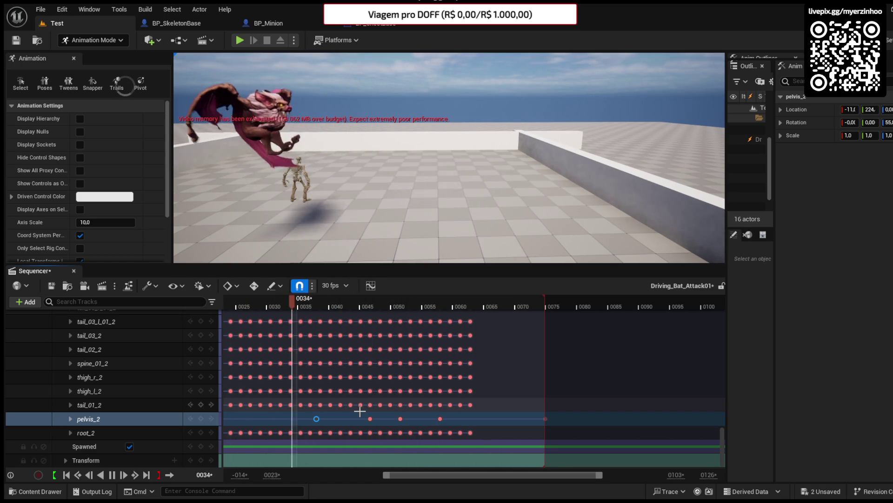
{"action": "key", "text": "space"}
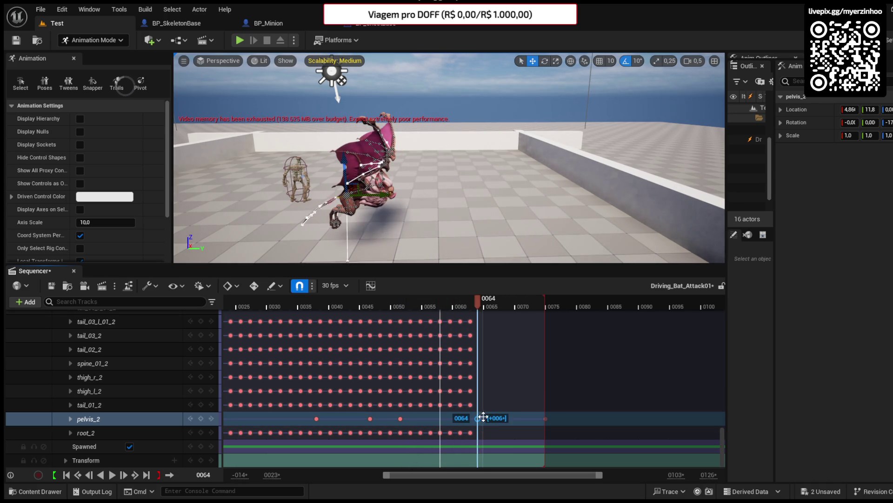
{"action": "left_click_drag", "start_coordinate": [484, 417], "coordinate": [484, 417]}
{"action": "key", "text": "space"}
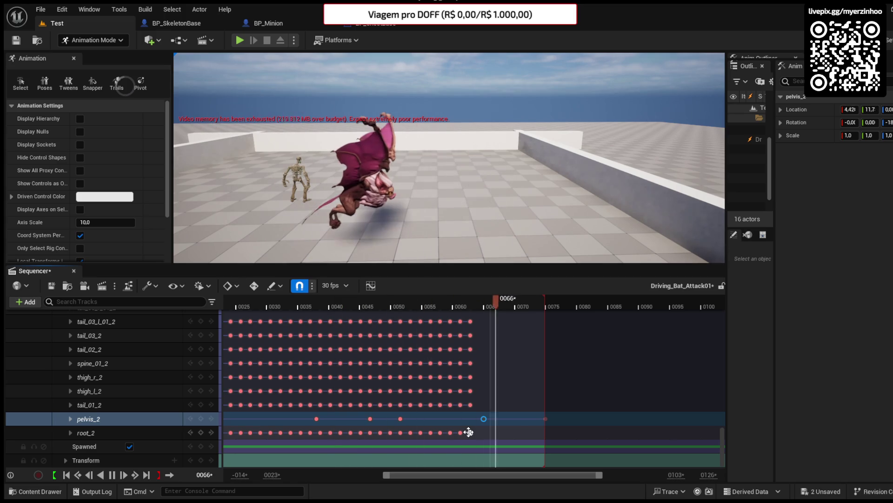
{"action": "key", "text": "space"}
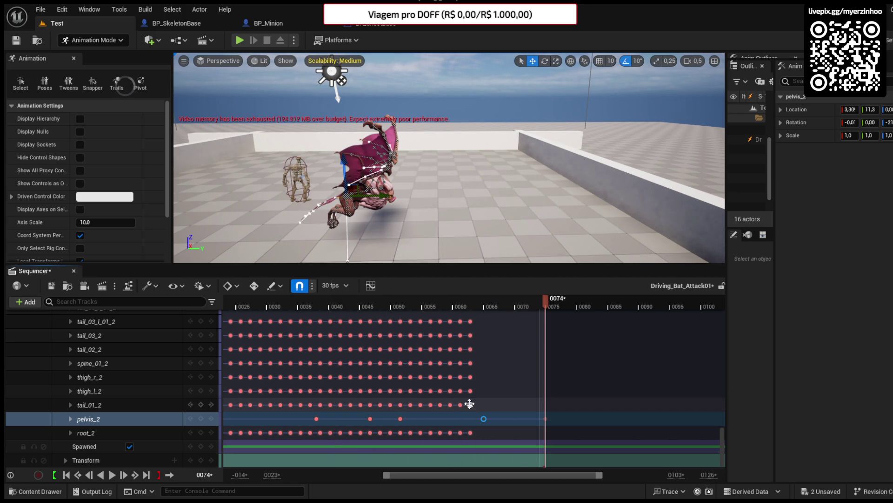
Drag the last keys of tail_01_2, thigh_l_2, spine_01_2 and tail_03_2 to frame 0075.
{"action": "left_click_drag", "start_coordinate": [386, 306], "coordinate": [504, 305]}
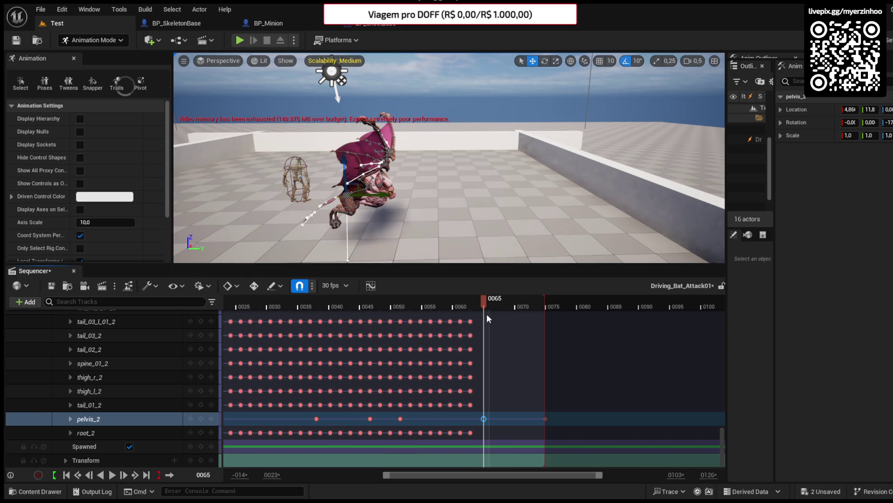
{"action": "left_click_drag", "start_coordinate": [470, 404], "coordinate": [546, 403]}
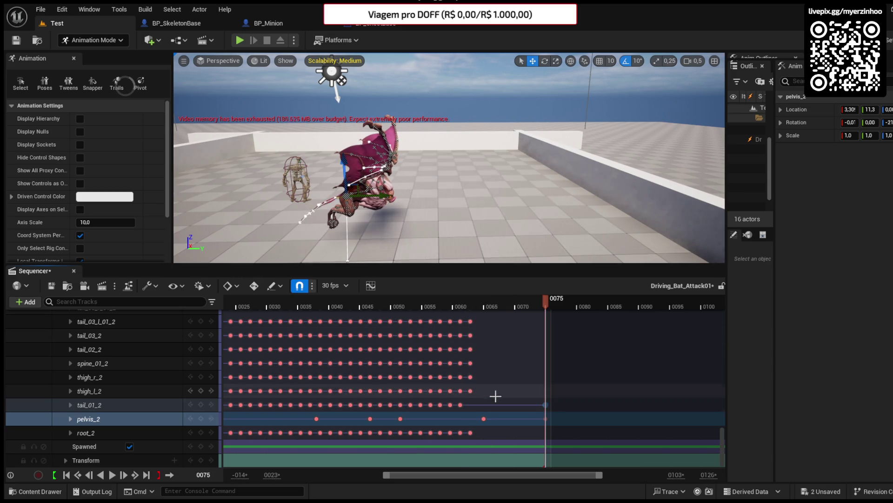
{"action": "mouse_move", "coordinate": [470, 390]}
{"action": "left_mouse_down"}
{"action": "mouse_move", "coordinate": [545, 389]}
{"action": "mouse_move", "coordinate": [484, 375]}
{"action": "mouse_move", "coordinate": [546, 376]}
{"action": "left_mouse_up"}
{"action": "mouse_move", "coordinate": [470, 363]}
{"action": "left_mouse_down"}
{"action": "mouse_move", "coordinate": [546, 364]}
{"action": "mouse_move", "coordinate": [511, 349]}
{"action": "mouse_move", "coordinate": [546, 349]}
{"action": "left_mouse_up"}
{"action": "left_click_drag", "start_coordinate": [472, 335], "coordinate": [545, 335]}
Collapse the FKControlRig rows, move a late key to about frame 0070, and preview the attack.
{"action": "scroll", "coordinate": [254, 384], "scroll_direction": "up", "scroll_amount": 10}
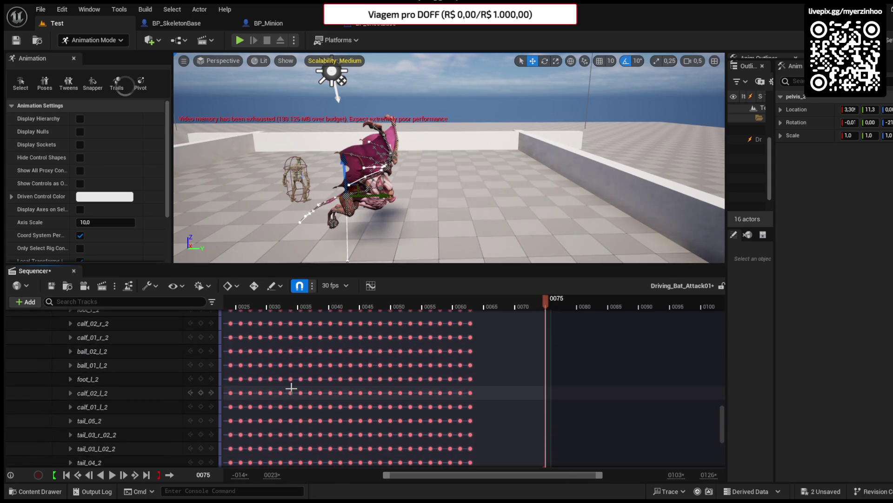
{"action": "scroll", "coordinate": [291, 388], "scroll_direction": "up", "scroll_amount": 5}
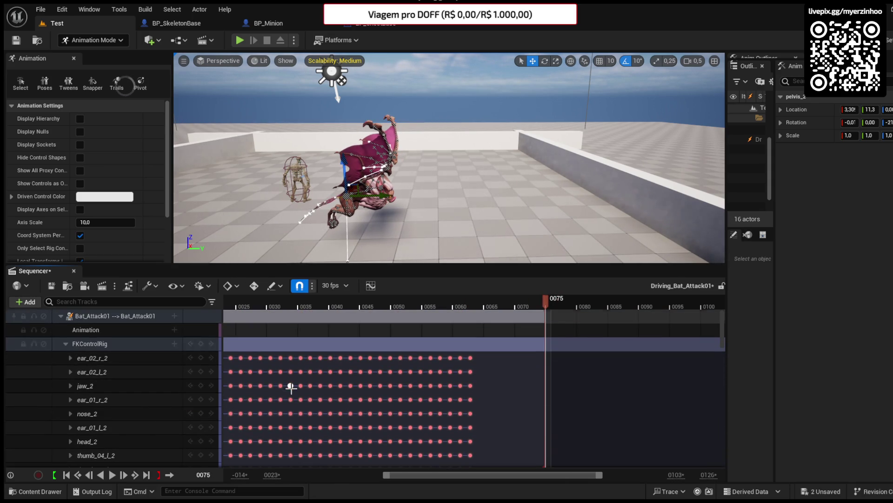
{"action": "left_click", "coordinate": [66, 343]}
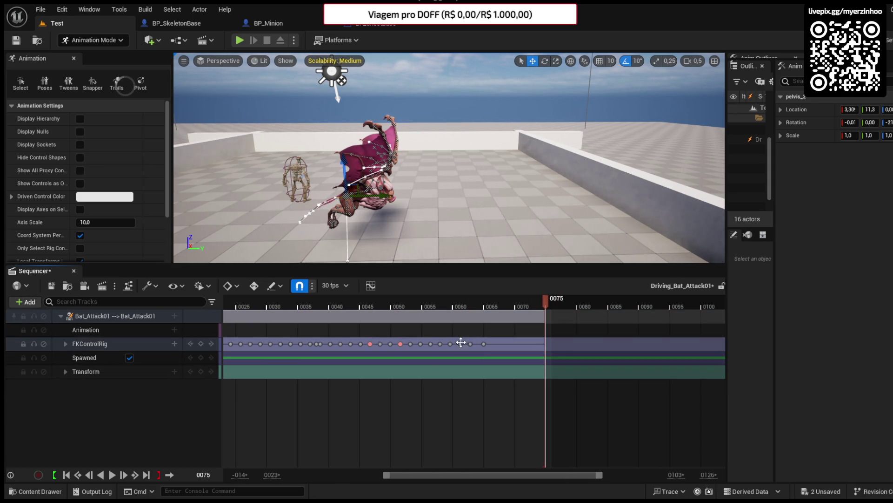
{"action": "left_click_drag", "start_coordinate": [458, 343], "coordinate": [515, 344]}
{"action": "key", "text": "space"}
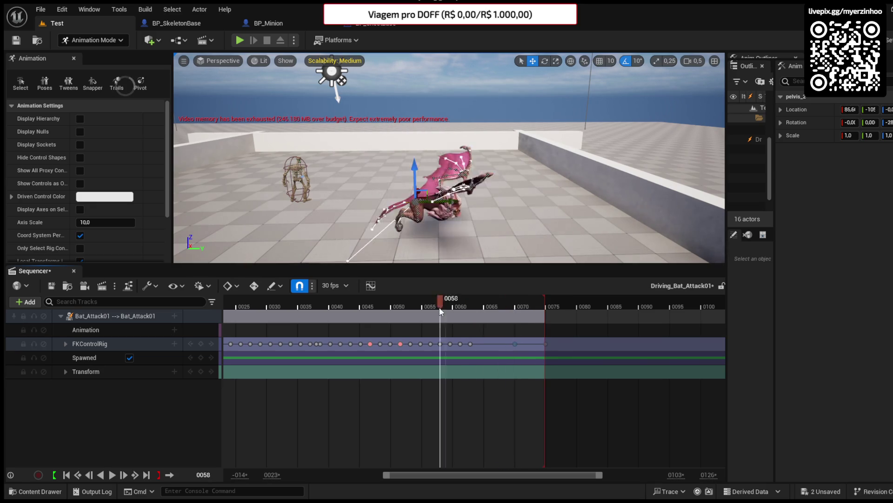
{"action": "key", "text": "space"}
{"action": "mouse_move", "coordinate": [484, 313]}
{"action": "left_mouse_down"}
{"action": "mouse_move", "coordinate": [510, 309]}
{"action": "mouse_move", "coordinate": [230, 306]}
{"action": "left_mouse_up"}
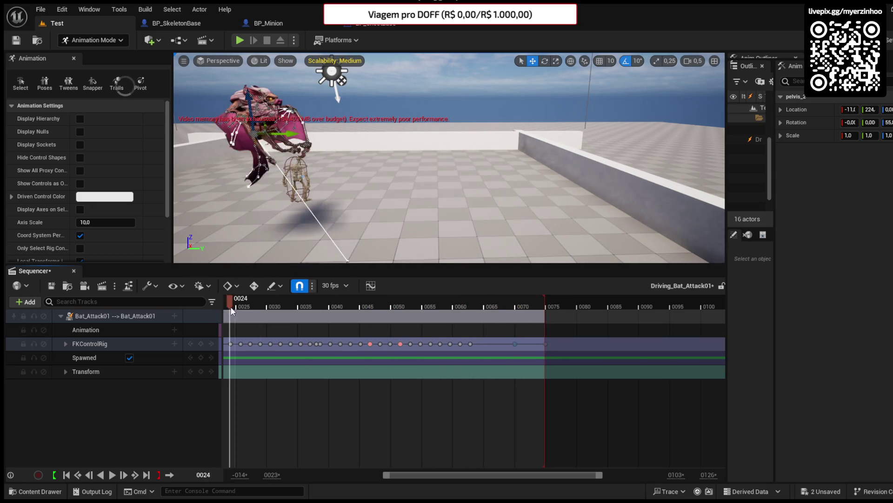
{"action": "key", "text": "space"}
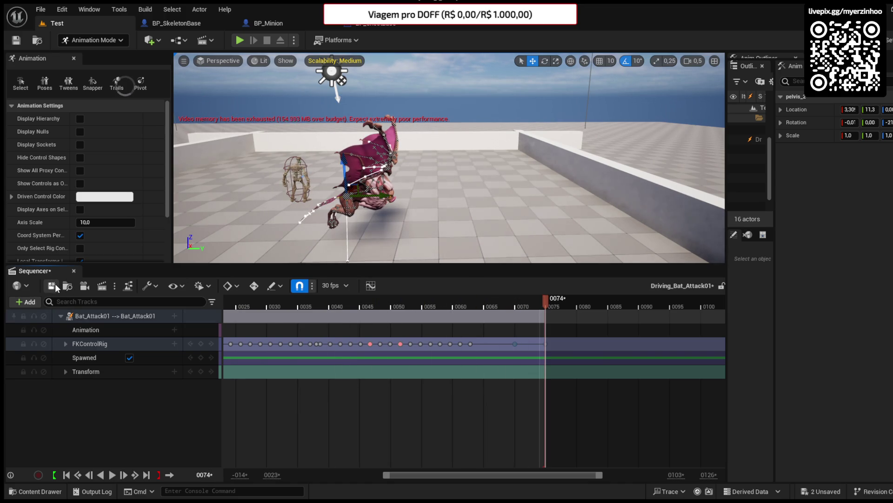
Scrub the attack from frame 0025, save the sequence with Ctrl+S, and select the Bat_Attack01 track.
{"action": "left_click", "coordinate": [239, 303]}
{"action": "mouse_move", "coordinate": [239, 304]}
{"action": "left_mouse_down"}
{"action": "mouse_move", "coordinate": [537, 305]}
{"action": "mouse_move", "coordinate": [490, 306]}
{"action": "left_mouse_up"}
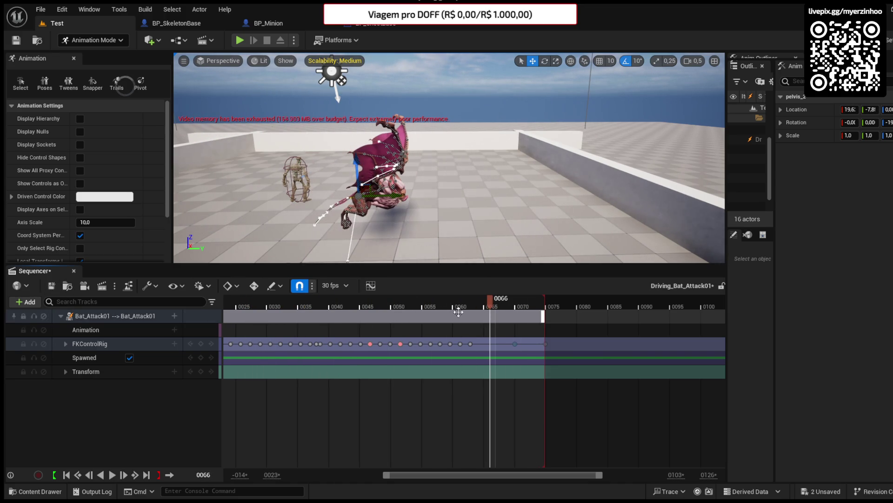
{"action": "key", "text": "ctrl+s"}
{"action": "left_click", "coordinate": [100, 313]}
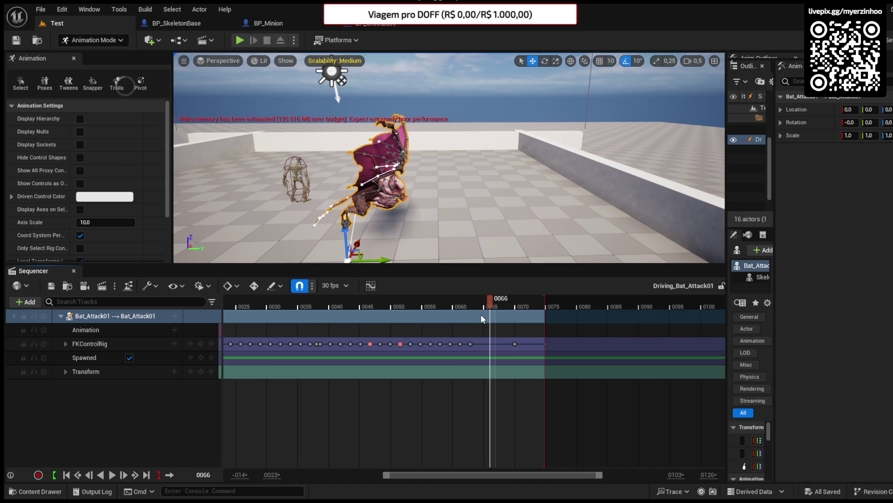
Close Sequencer, pick Bat_Attack1 in the Content Drawer, then close the drawer.
{"action": "left_click", "coordinate": [74, 271]}
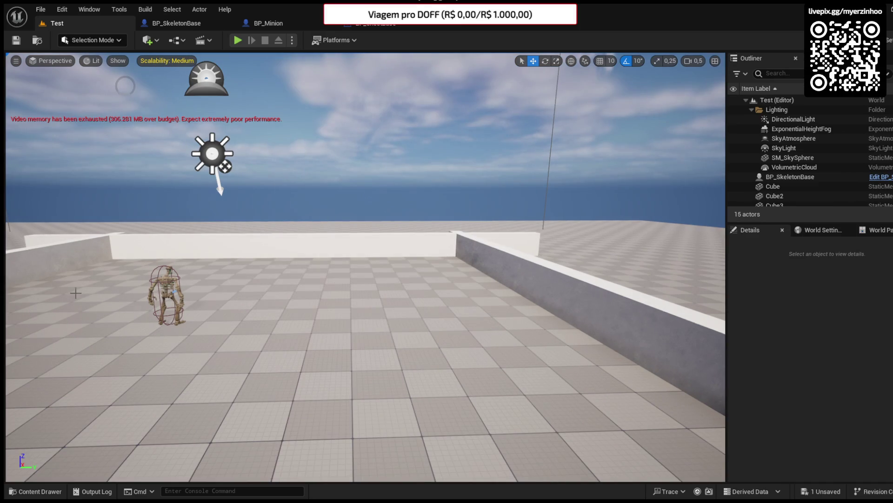
{"action": "left_click", "coordinate": [31, 491]}
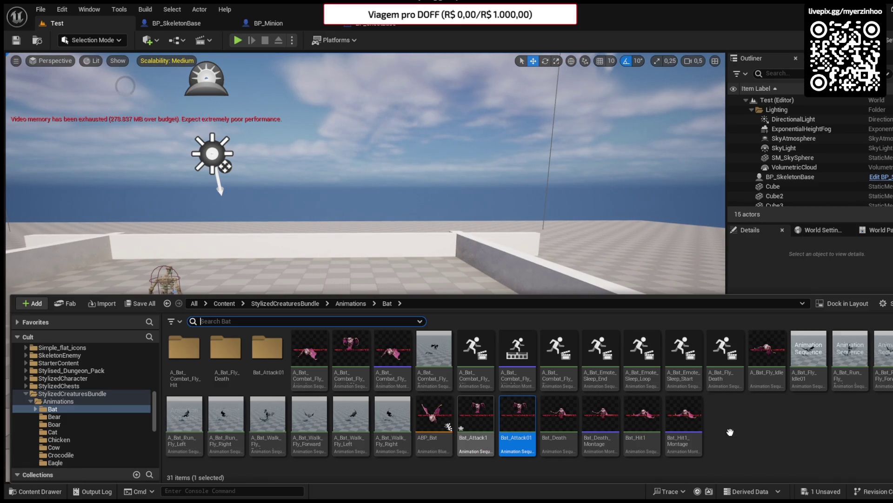
{"action": "left_click", "coordinate": [471, 431]}
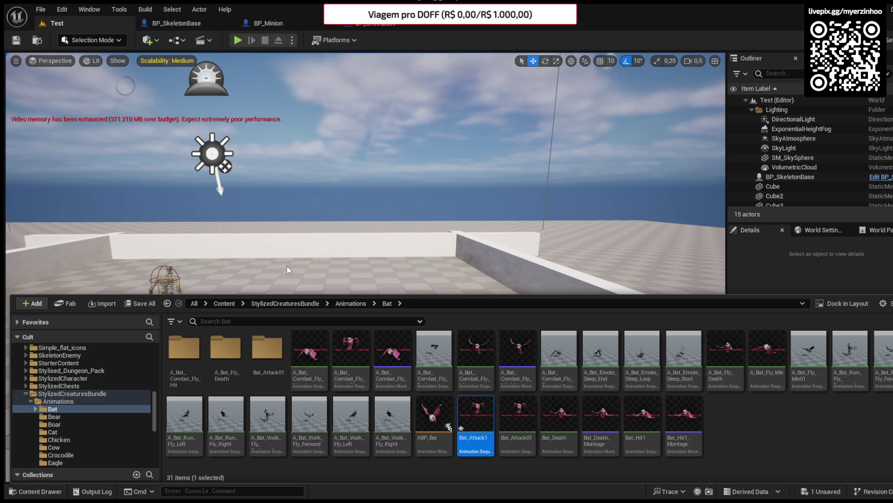
{"action": "left_click", "coordinate": [348, 175]}
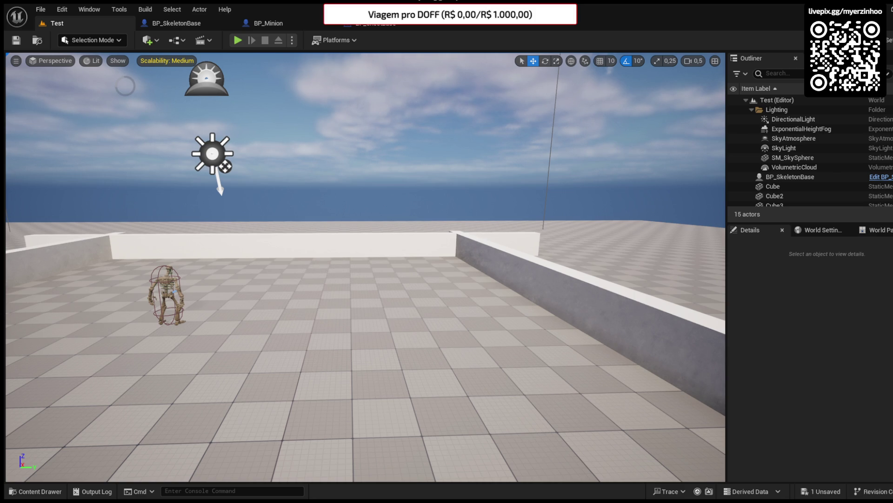
Select the floor, turn the camera, and switch to the Bat_Attack1 animation editor.
{"action": "left_click", "coordinate": [374, 287]}
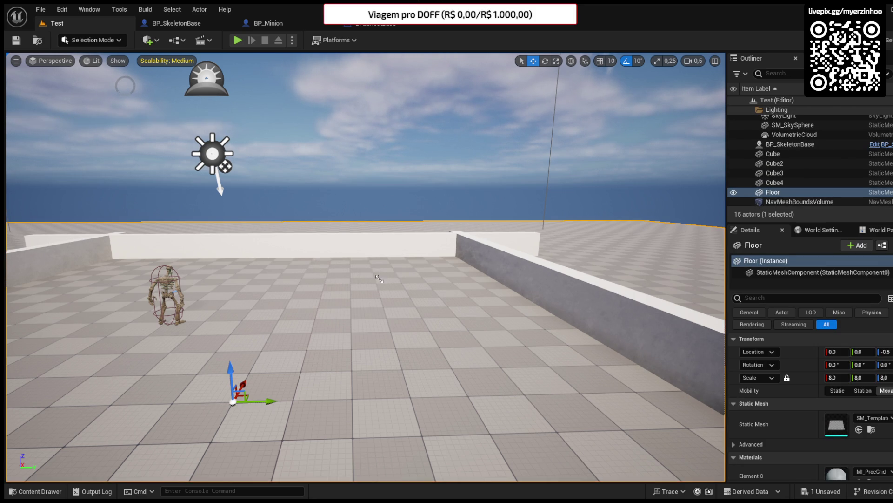
{"action": "mouse_move", "coordinate": [379, 279]}
{"action": "left_mouse_down"}
{"action": "mouse_move", "coordinate": [426, 274]}
{"action": "mouse_move", "coordinate": [344, 278]}
{"action": "mouse_move", "coordinate": [378, 278]}
{"action": "left_mouse_up"}
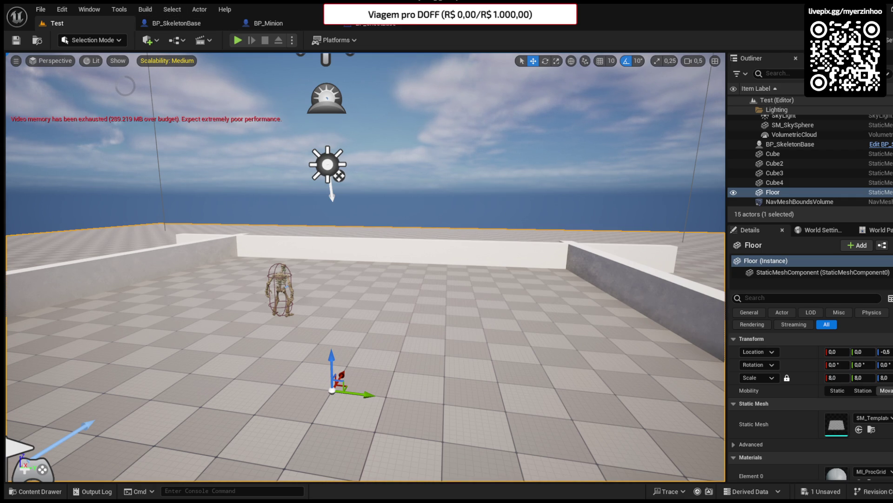
{"action": "left_click", "coordinate": [448, 26]}
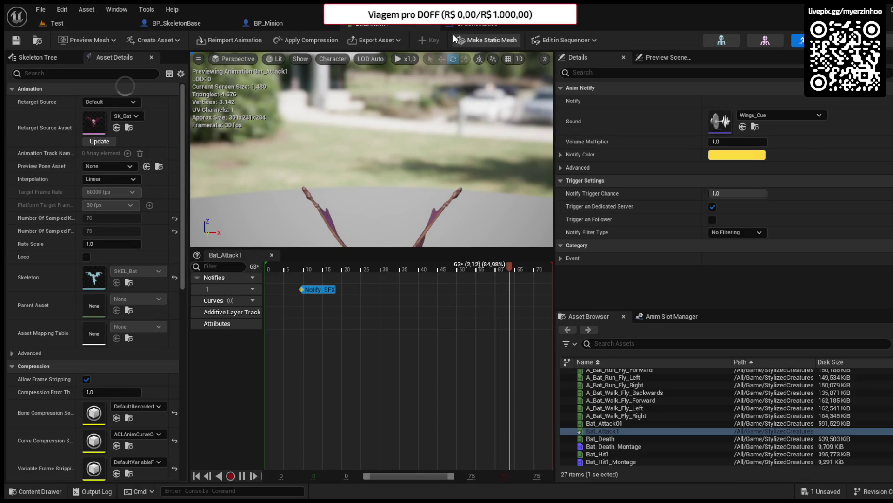
Paste a Notify_SFX sound notify at frame 22 of Bat_Attack1.
{"action": "left_click", "coordinate": [298, 266]}
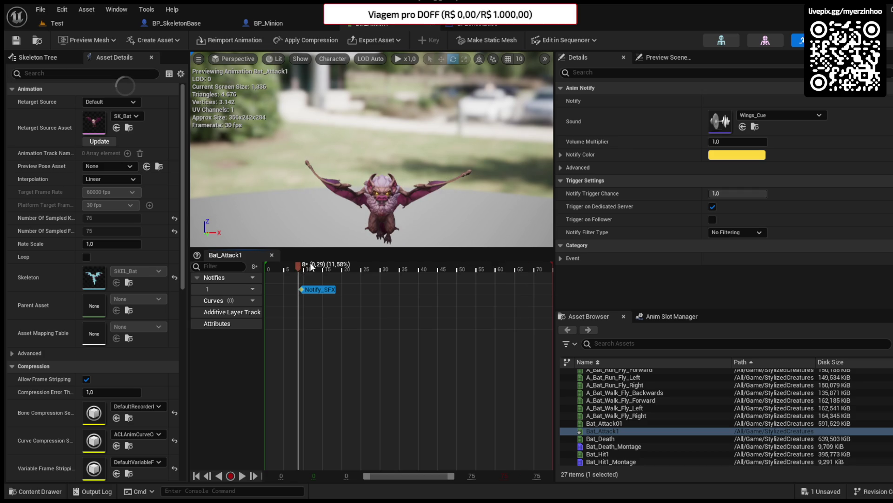
{"action": "left_click", "coordinate": [308, 266]}
{"action": "left_click", "coordinate": [312, 266]}
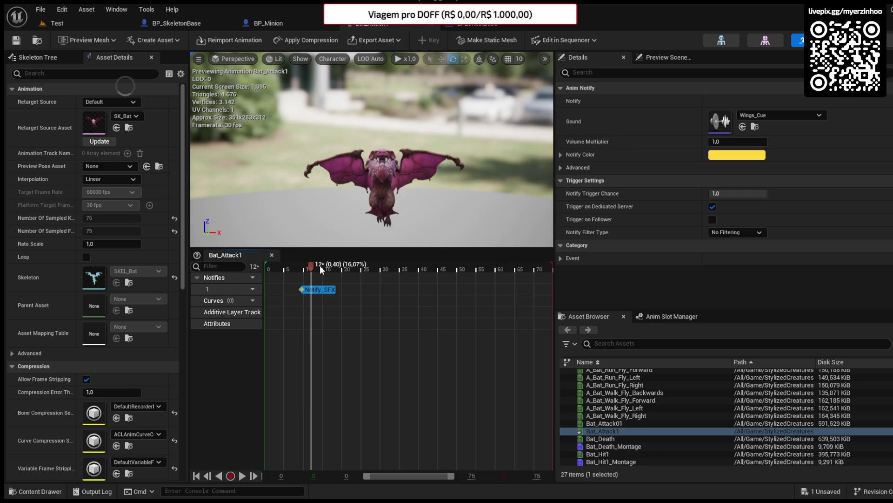
{"action": "left_click_drag", "start_coordinate": [323, 265], "coordinate": [335, 264]}
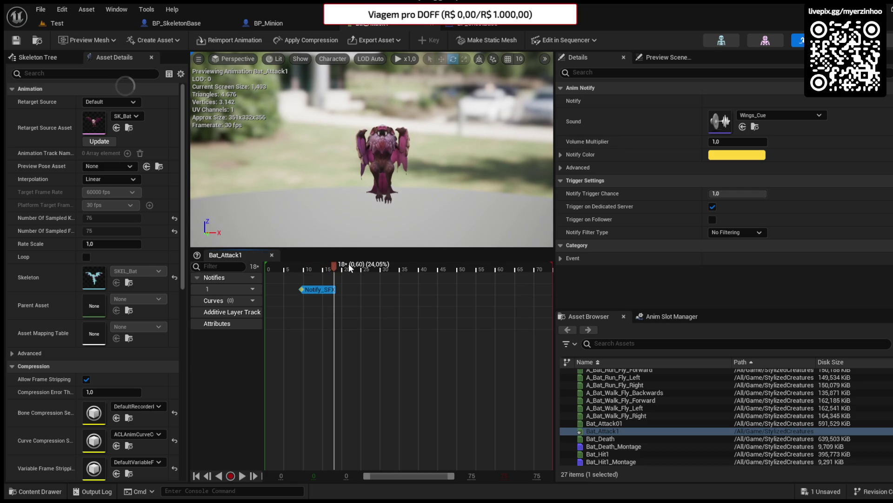
{"action": "left_click", "coordinate": [349, 265]}
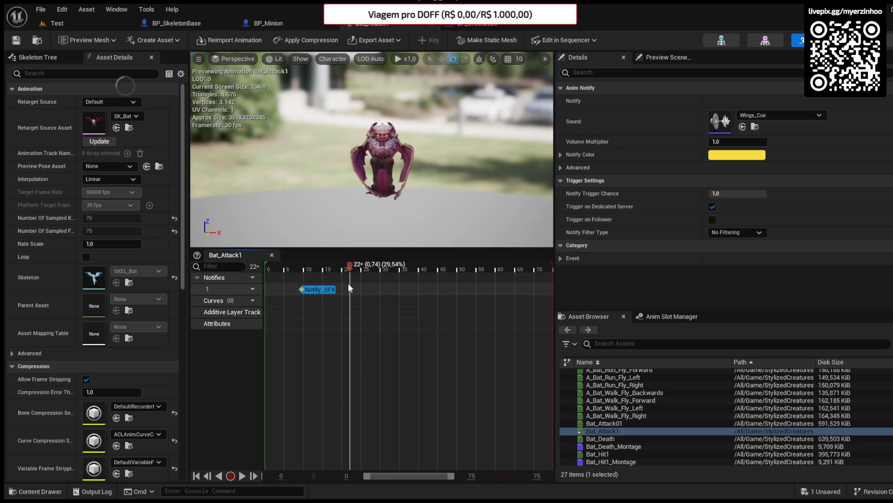
{"action": "key", "text": "ctrl+v"}
Preview the sound timing, then set the playhead to frame 45.
{"action": "left_click_drag", "start_coordinate": [346, 265], "coordinate": [323, 263]}
{"action": "key", "text": "space"}
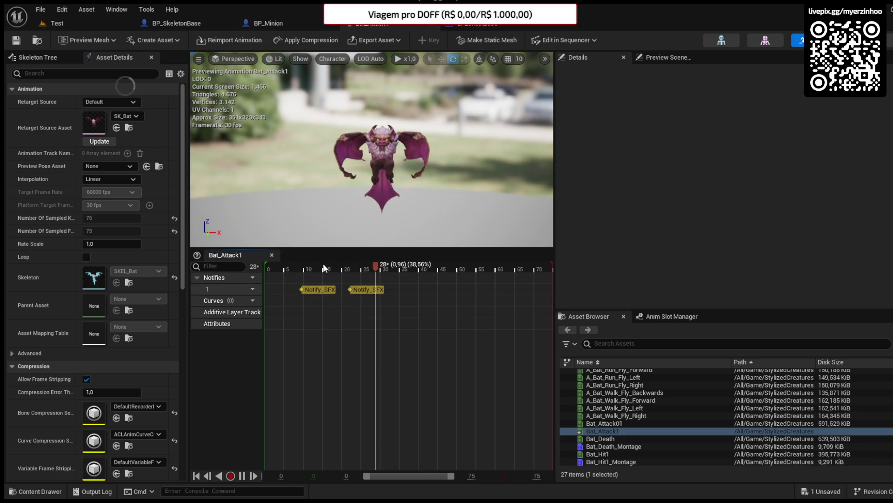
{"action": "left_click", "coordinate": [377, 267]}
{"action": "left_click", "coordinate": [384, 264]}
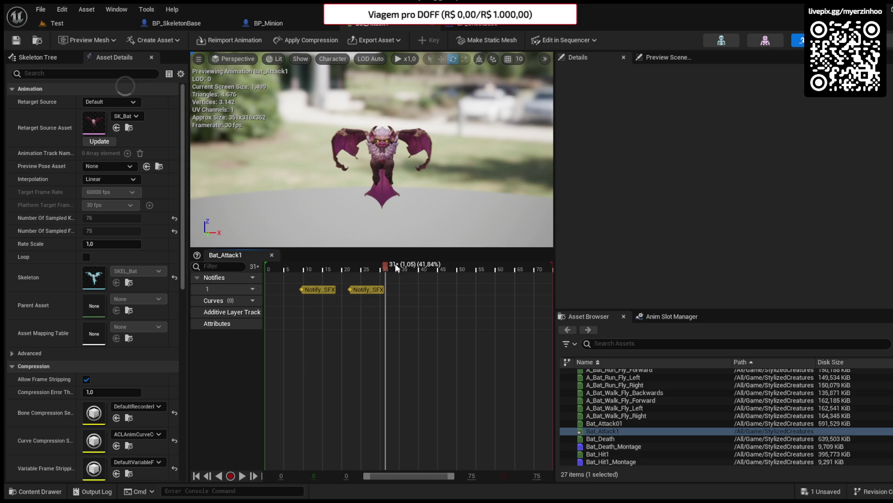
{"action": "left_click_drag", "start_coordinate": [401, 264], "coordinate": [438, 268]}
{"action": "left_click", "coordinate": [423, 265]}
{"action": "left_click", "coordinate": [448, 266]}
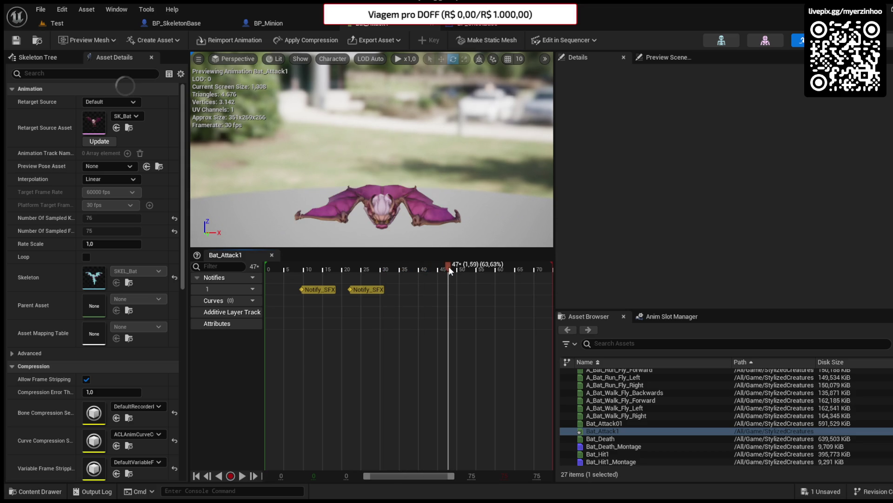
{"action": "left_click", "coordinate": [431, 266]}
{"action": "left_click", "coordinate": [439, 268]}
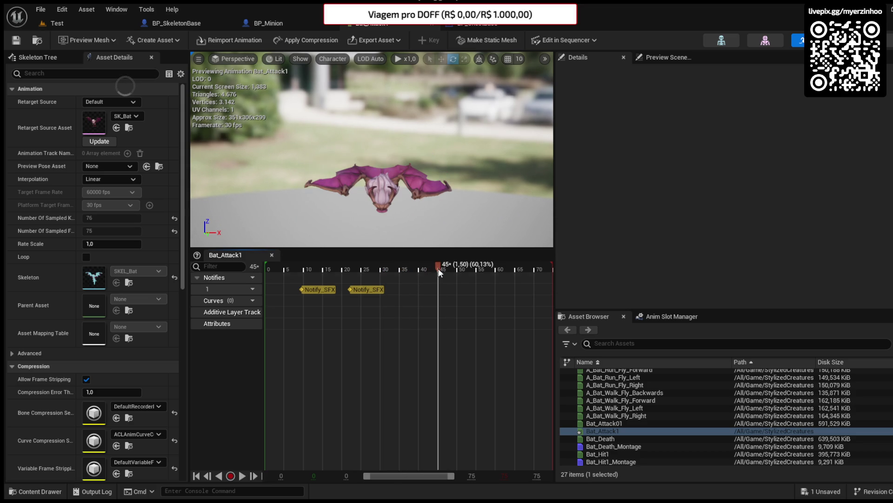
Paste a Notify_SFX at frame 45 and preview the sounds.
{"action": "key", "text": "ctrl+v"}
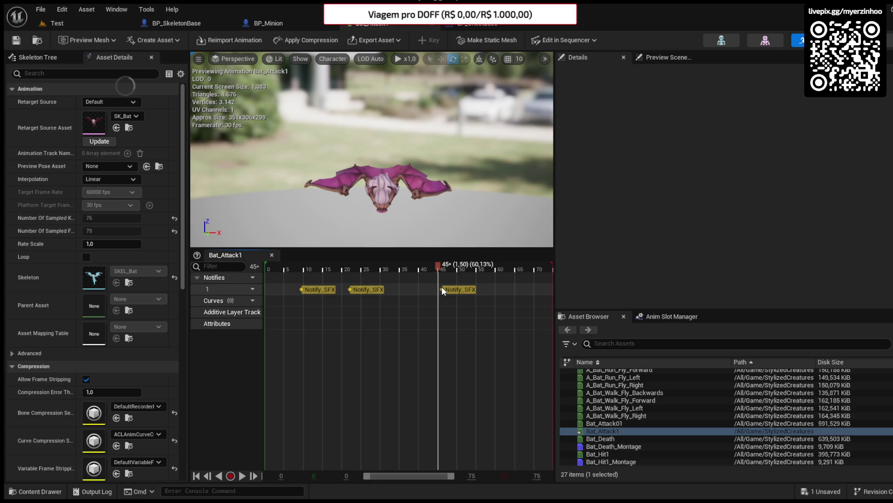
{"action": "left_click", "coordinate": [451, 289]}
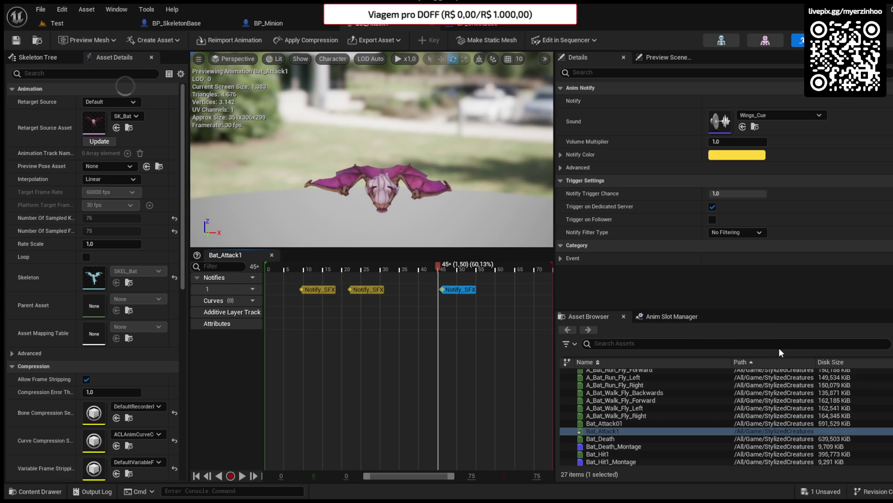
{"action": "key", "text": "space"}
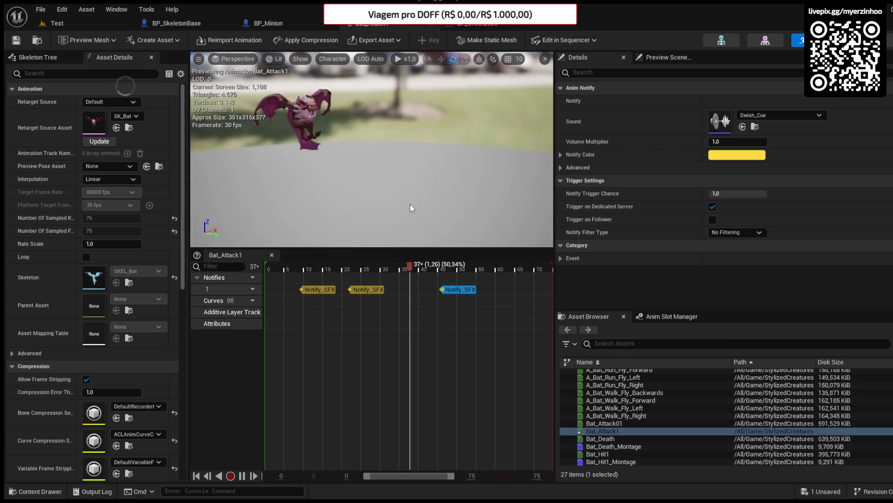
Copy the wing sound notify to frame 32 and play it back.
{"action": "left_click_drag", "start_coordinate": [349, 264], "coordinate": [389, 265]}
{"action": "left_click", "coordinate": [374, 287]}
{"action": "key", "text": "ctrl+c"}
{"action": "key", "text": "ctrl+v"}
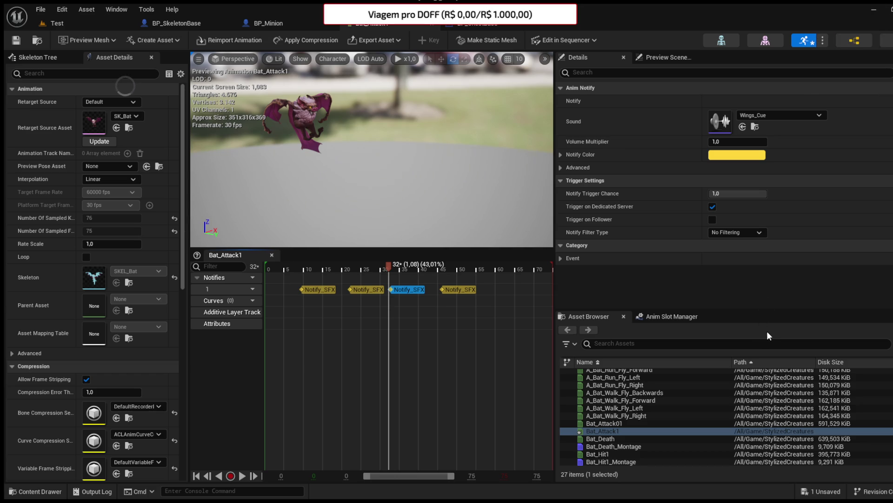
{"action": "key", "text": "space"}
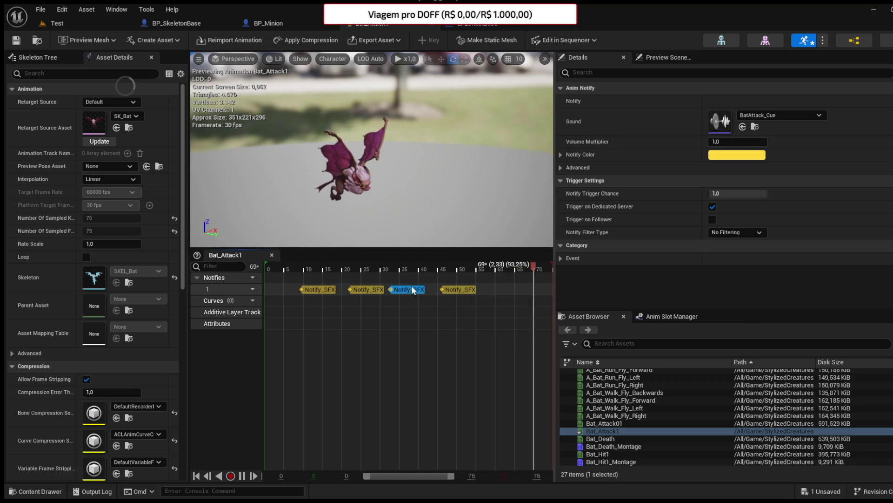
Paste a Notify_SFX near frame 3, preview, and return the playhead to frame 50.
{"action": "left_click", "coordinate": [282, 273]}
{"action": "left_click", "coordinate": [281, 289]}
{"action": "key", "text": "ctrl+v"}
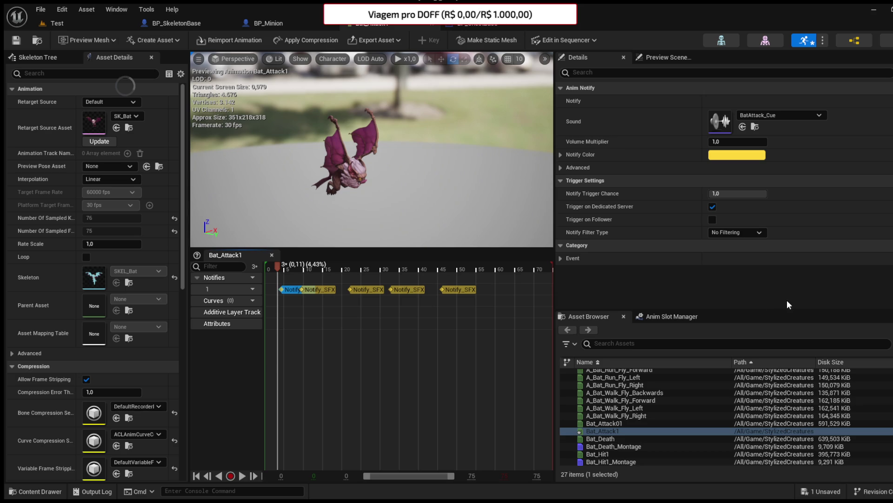
{"action": "key", "text": "space"}
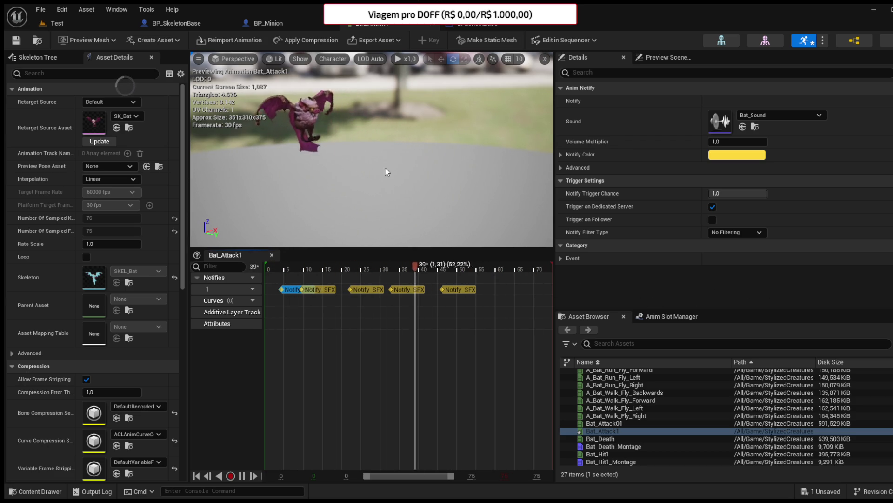
{"action": "left_click", "coordinate": [473, 266]}
{"action": "left_click_drag", "start_coordinate": [473, 264], "coordinate": [460, 263]}
Add notify track 2 with a DamageSimple notify near frame 49, preview, and save Bat_Attack1.
{"action": "left_click", "coordinate": [253, 289]}
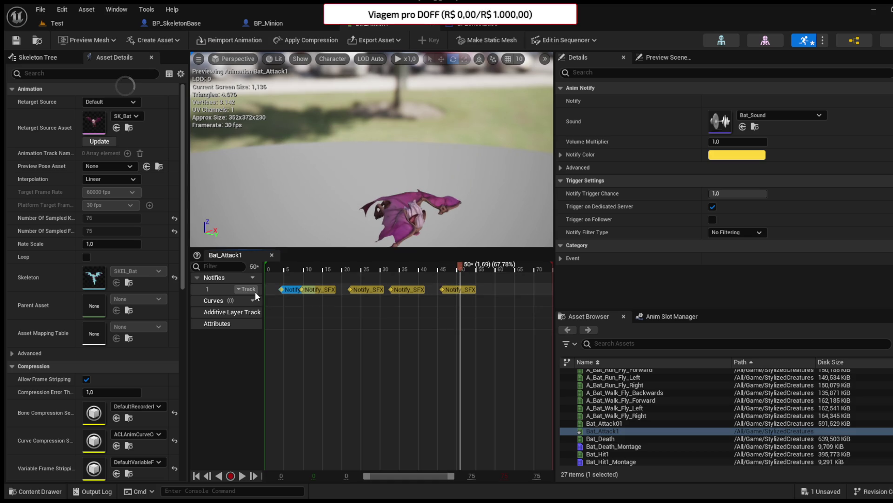
{"action": "left_click", "coordinate": [259, 309]}
{"action": "left_click", "coordinate": [456, 289]}
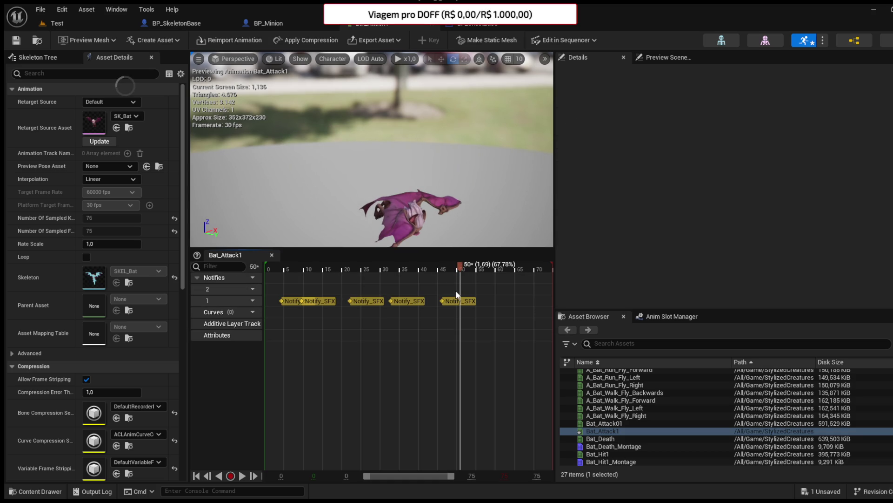
{"action": "key", "text": "ctrl+v"}
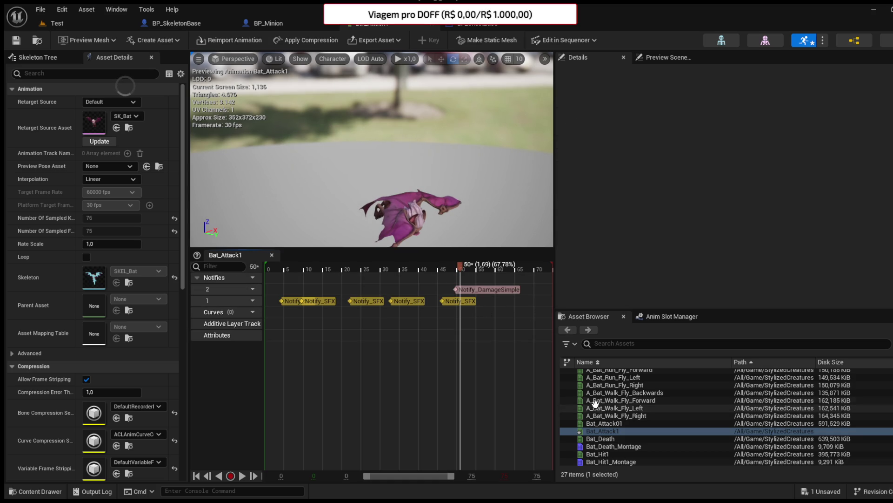
{"action": "key", "text": "space"}
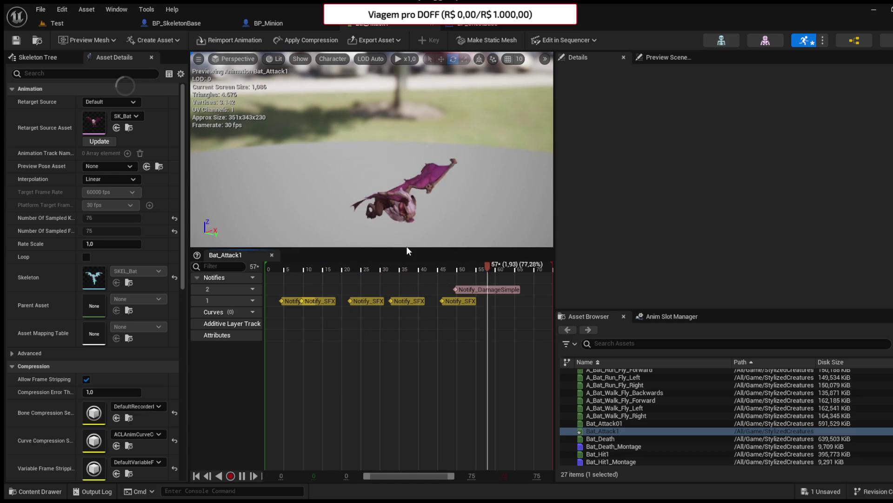
{"action": "left_click", "coordinate": [17, 40]}
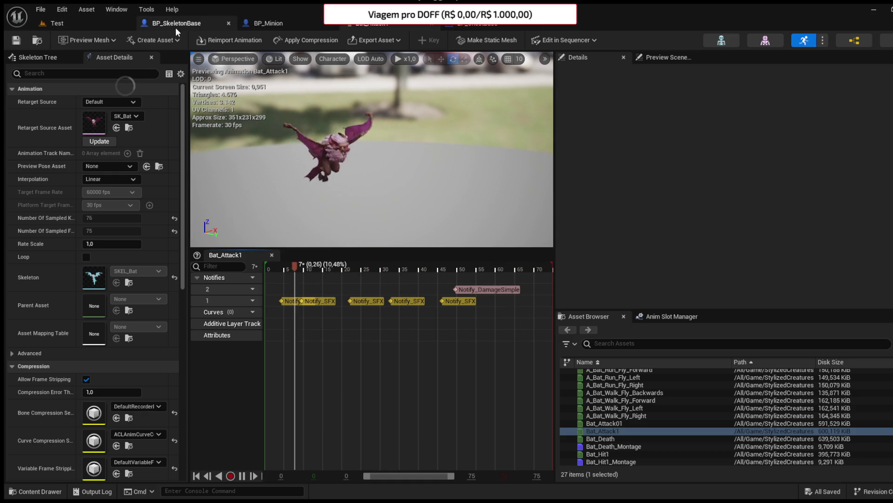
From the Test level's Content Drawer, open BP_Bat_Base in Custom > Blueprints > Enemies.
{"action": "left_click", "coordinate": [74, 26]}
{"action": "left_click", "coordinate": [35, 491]}
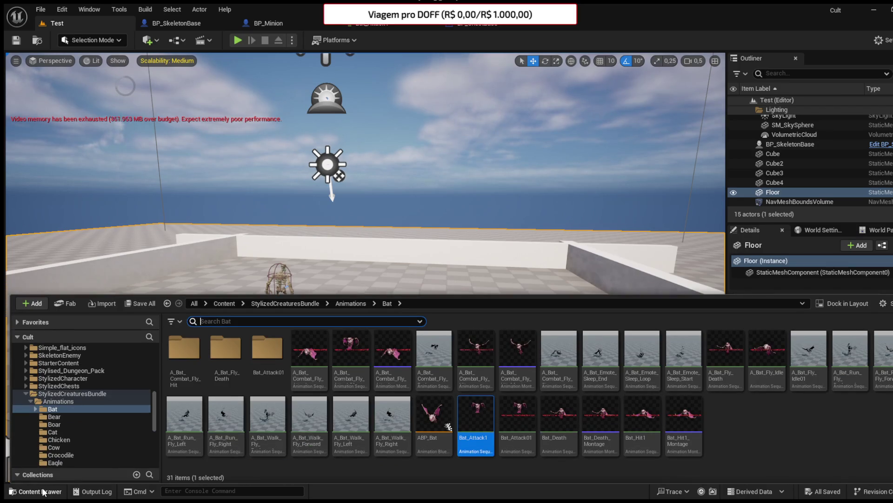
{"action": "scroll", "coordinate": [95, 402], "scroll_direction": "up", "scroll_amount": 5}
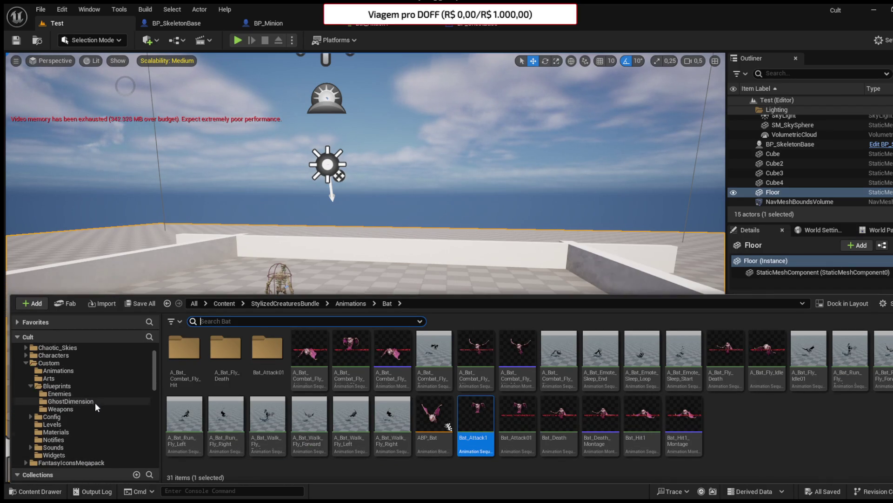
{"action": "double_click", "coordinate": [49, 377]}
{"action": "left_click", "coordinate": [66, 408]}
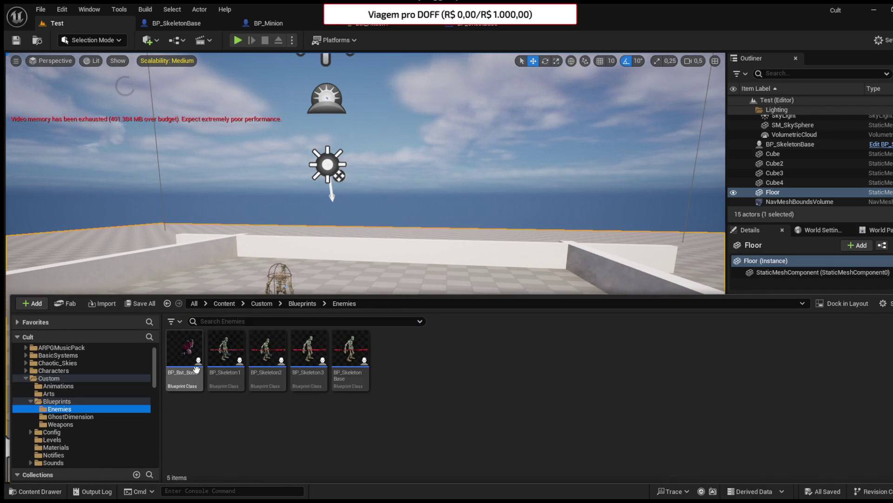
{"action": "left_click", "coordinate": [188, 363]}
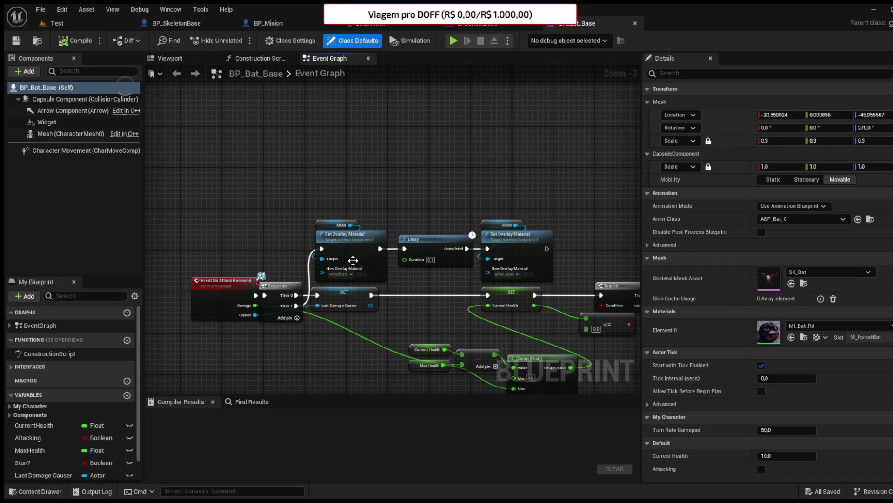
{"action": "mouse_move", "coordinate": [353, 261]}
{"action": "left_mouse_down"}
{"action": "mouse_move", "coordinate": [448, 142]}
{"action": "mouse_move", "coordinate": [312, 201]}
{"action": "mouse_move", "coordinate": [399, 235]}
{"action": "mouse_move", "coordinate": [327, 134]}
{"action": "mouse_move", "coordinate": [305, 147]}
{"action": "mouse_move", "coordinate": [286, 196]}
{"action": "left_mouse_up"}
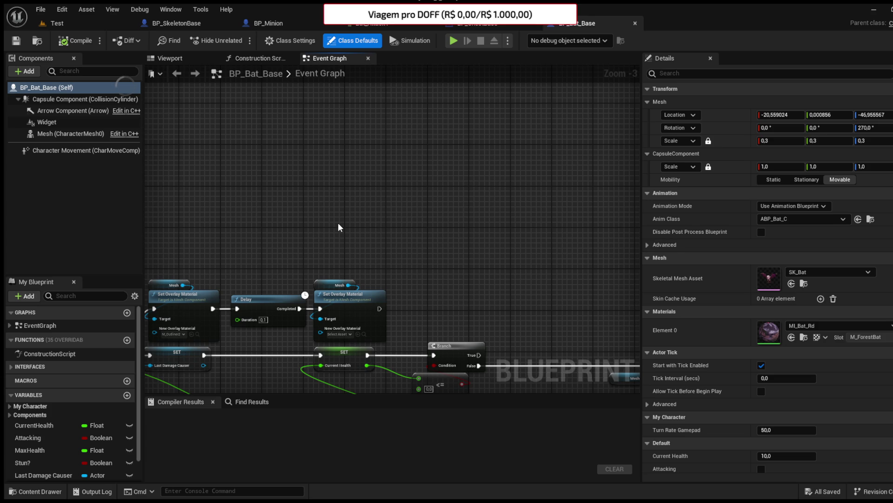
{"action": "mouse_move", "coordinate": [324, 242]}
{"action": "left_mouse_down"}
{"action": "mouse_move", "coordinate": [390, 204]}
{"action": "mouse_move", "coordinate": [296, 260]}
{"action": "mouse_move", "coordinate": [307, 154]}
{"action": "mouse_move", "coordinate": [346, 147]}
{"action": "left_mouse_up"}
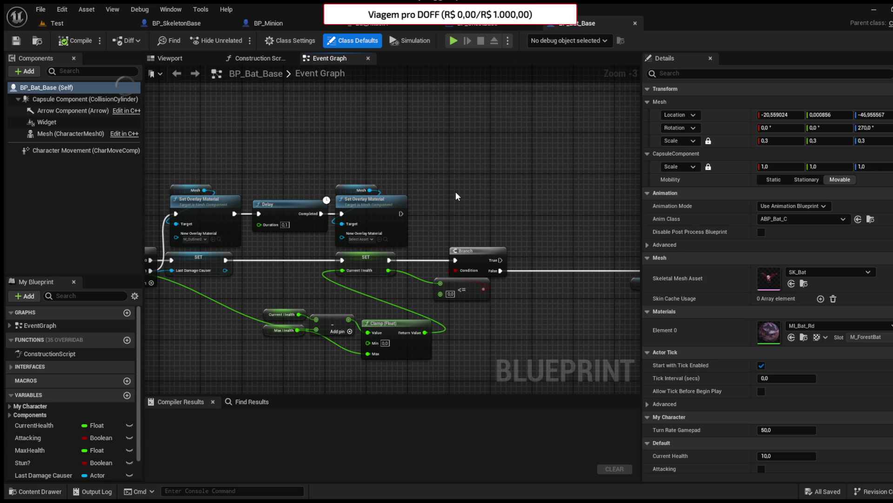
Pan and zoom the Event Graph to the Play Montage node.
{"action": "left_click_drag", "start_coordinate": [460, 160], "coordinate": [423, 191]}
{"action": "scroll", "coordinate": [447, 204], "scroll_direction": "down", "scroll_amount": 4}
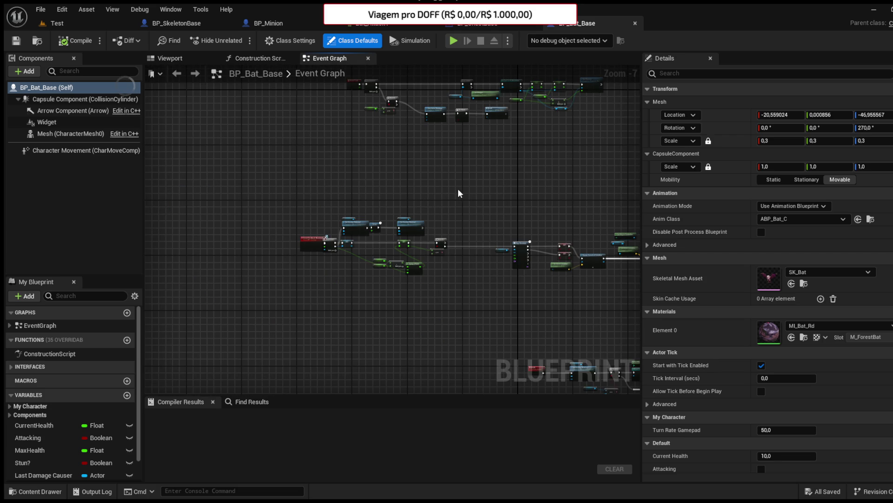
{"action": "mouse_move", "coordinate": [540, 141]}
{"action": "left_mouse_down"}
{"action": "mouse_move", "coordinate": [413, 220]}
{"action": "mouse_move", "coordinate": [359, 292]}
{"action": "mouse_move", "coordinate": [225, 416]}
{"action": "left_mouse_up"}
{"action": "scroll", "coordinate": [459, 251], "scroll_direction": "up", "scroll_amount": 1}
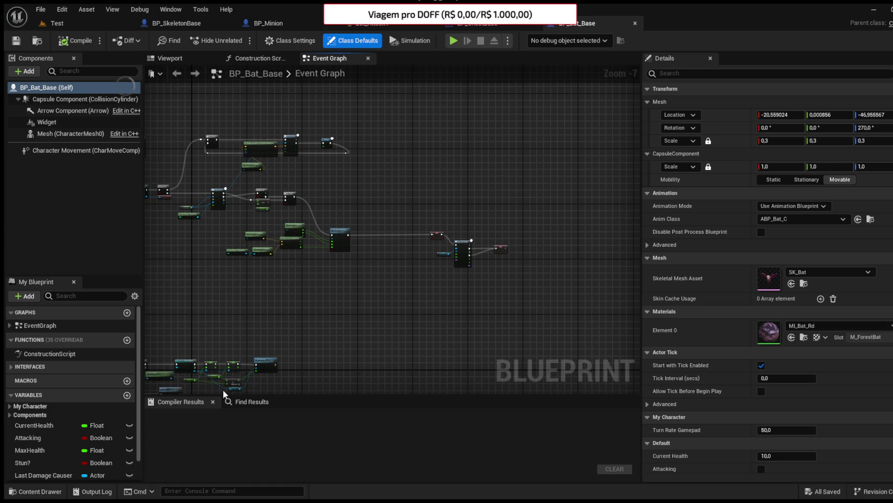
{"action": "scroll", "coordinate": [472, 262], "scroll_direction": "up", "scroll_amount": 6}
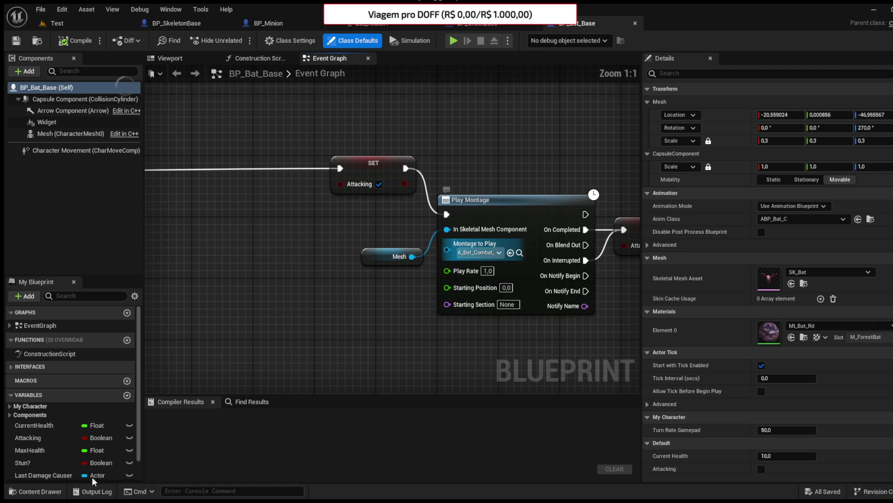
Show the StylizedCreaturesBundle > Animations > Bat folder in the Content Drawer.
{"action": "left_click", "coordinate": [29, 492]}
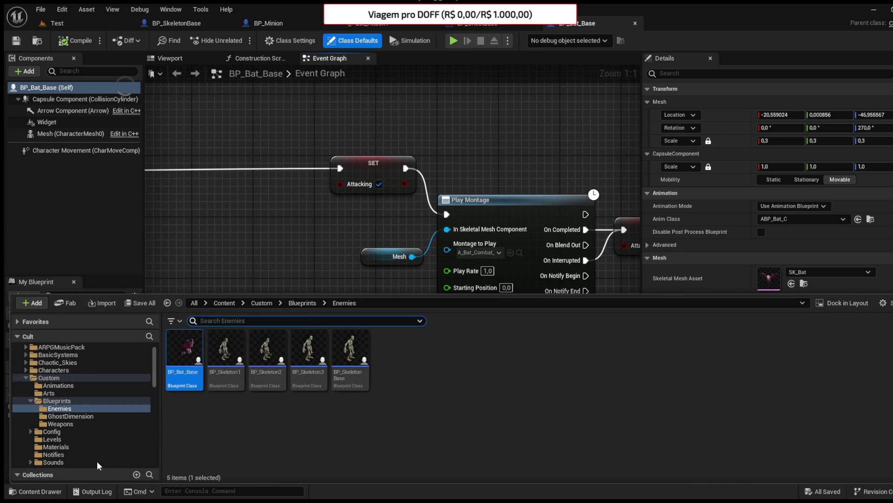
{"action": "scroll", "coordinate": [55, 414], "scroll_direction": "down", "scroll_amount": 5}
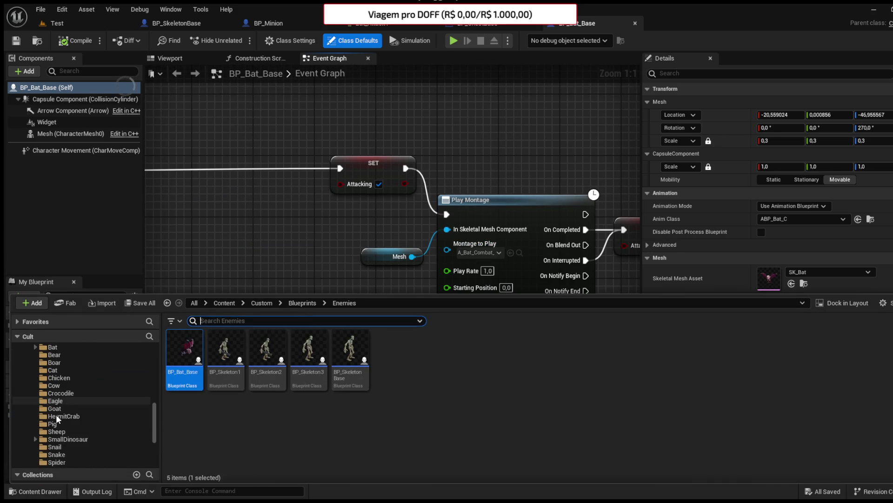
{"action": "scroll", "coordinate": [56, 414], "scroll_direction": "up", "scroll_amount": 2}
{"action": "left_click", "coordinate": [57, 378]}
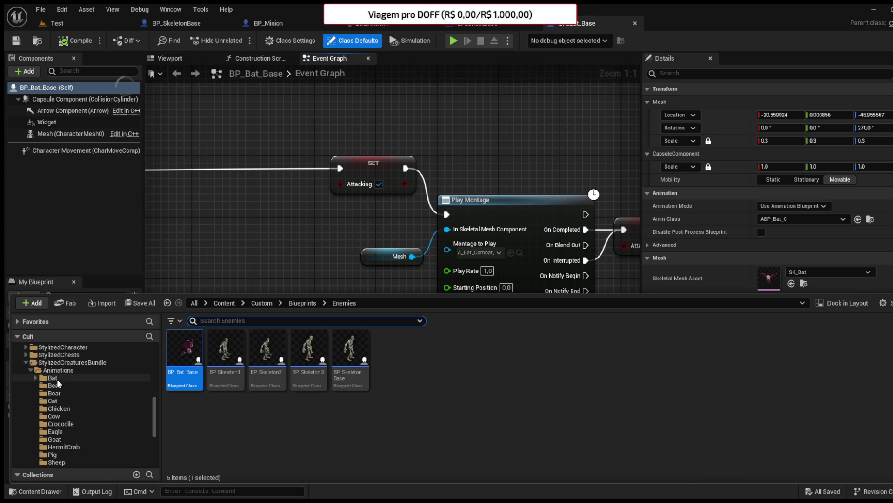